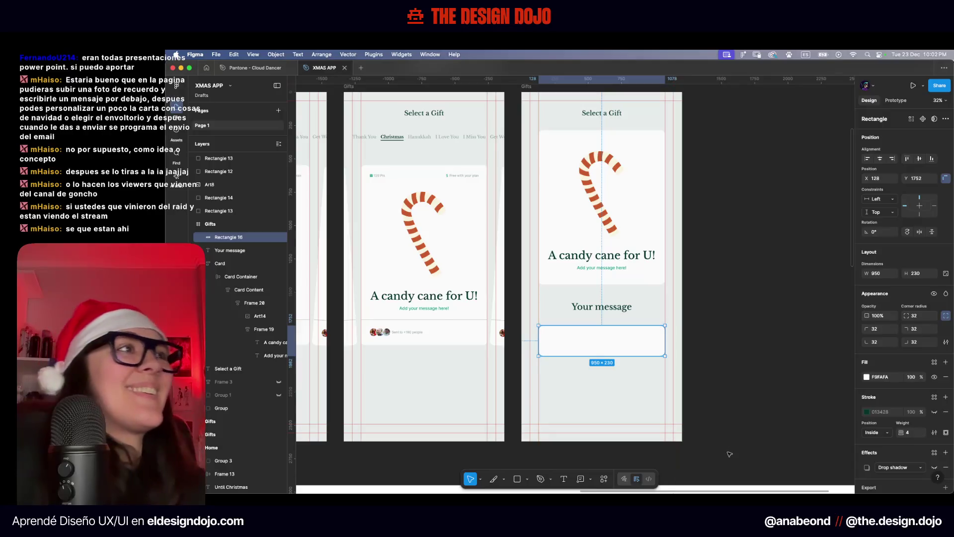
Hide the rulers and move the Your message heading and message box slightly lower on the third Gifts screen
click(743, 290)
scroll(711, 220, down, 1)
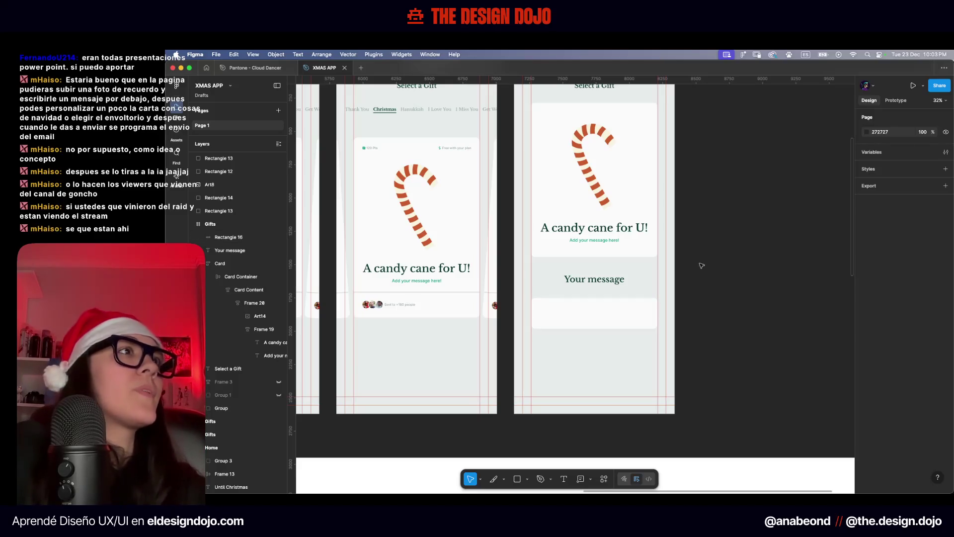
scroll(595, 273, up, 5)
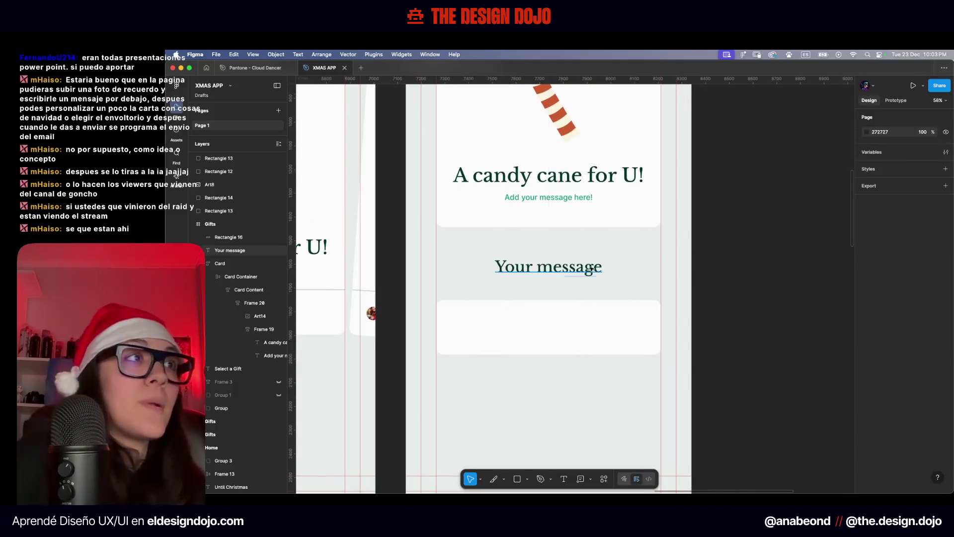
click(591, 269)
key(shift+r)
click(620, 252)
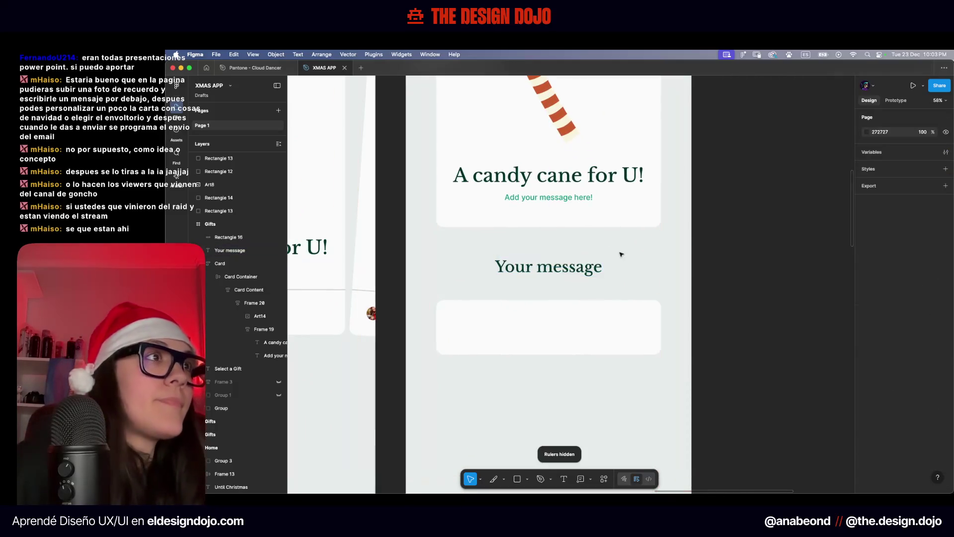
drag(592, 267, 595, 281)
scroll(629, 260, down, 5)
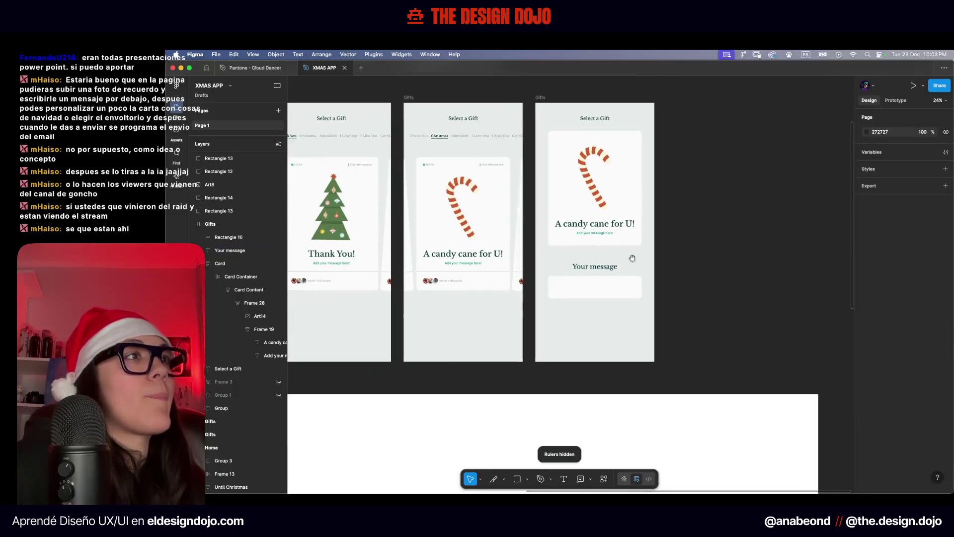
shift+click(570, 331)
Paste a copy of the splash screen's bear illustration onto the third Gifts screen
scroll(569, 330, left, 10)
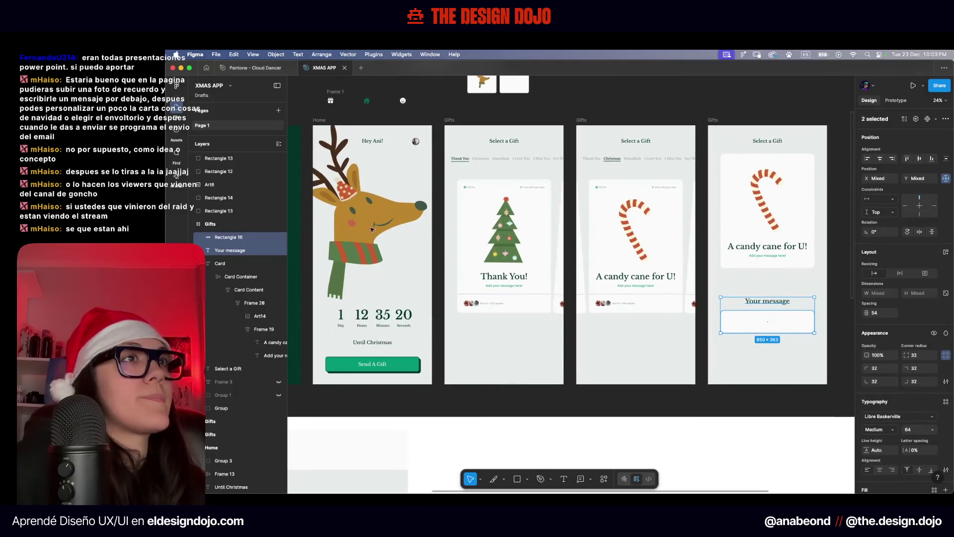
click(511, 235)
scroll(512, 234, right, 10)
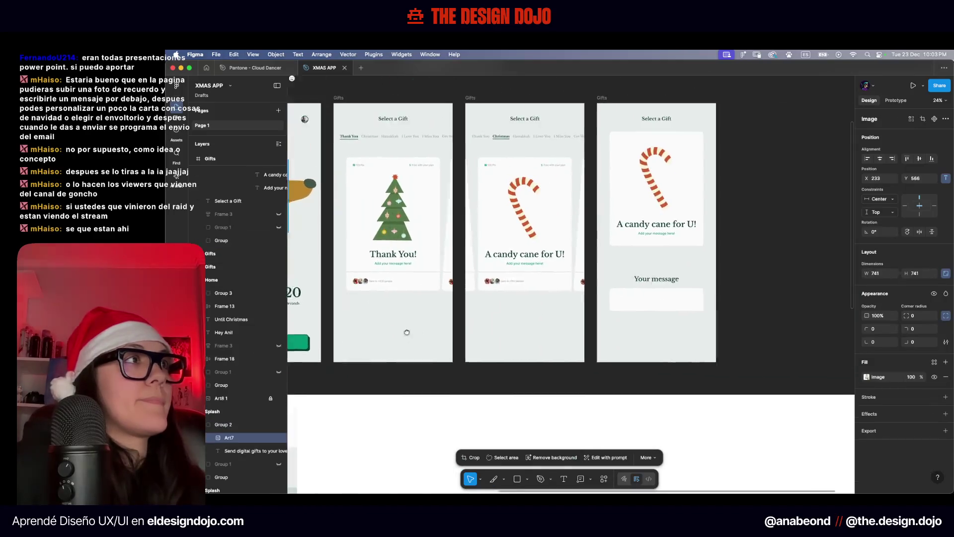
click(631, 264)
scroll(631, 264, up, 5)
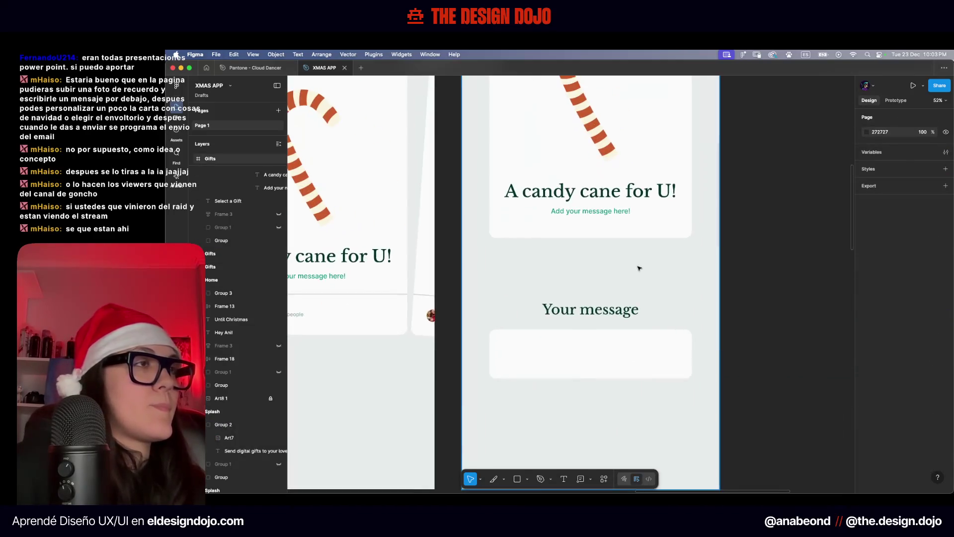
key(ctrl+v)
Resize the pasted bear to 149×149 and place it just left of the Your message heading
mouse_move(649, 205)
mouse_down()
mouse_move(547, 278)
mouse_move(524, 332)
mouse_move(522, 311)
mouse_up()
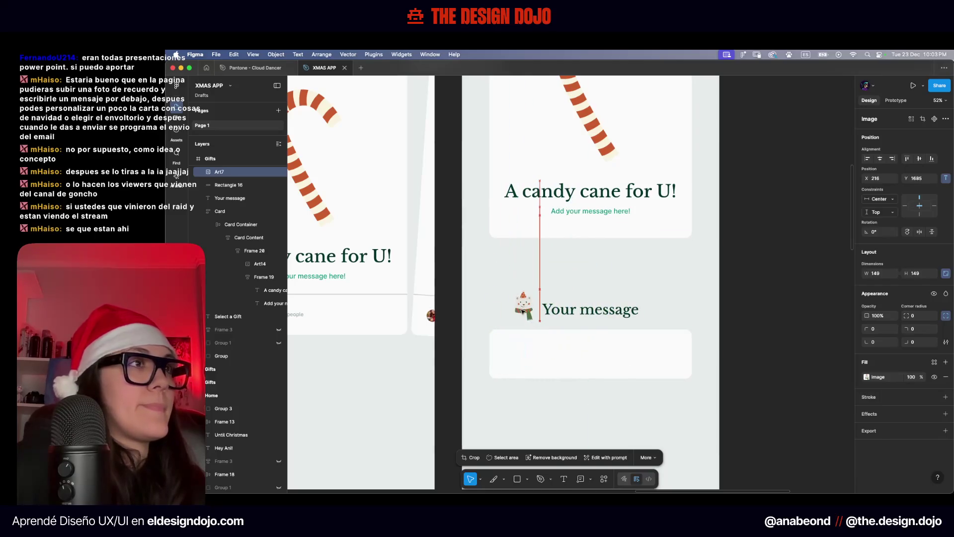
shift+click(576, 313)
key(Escape)
scroll(586, 277, up, 5)
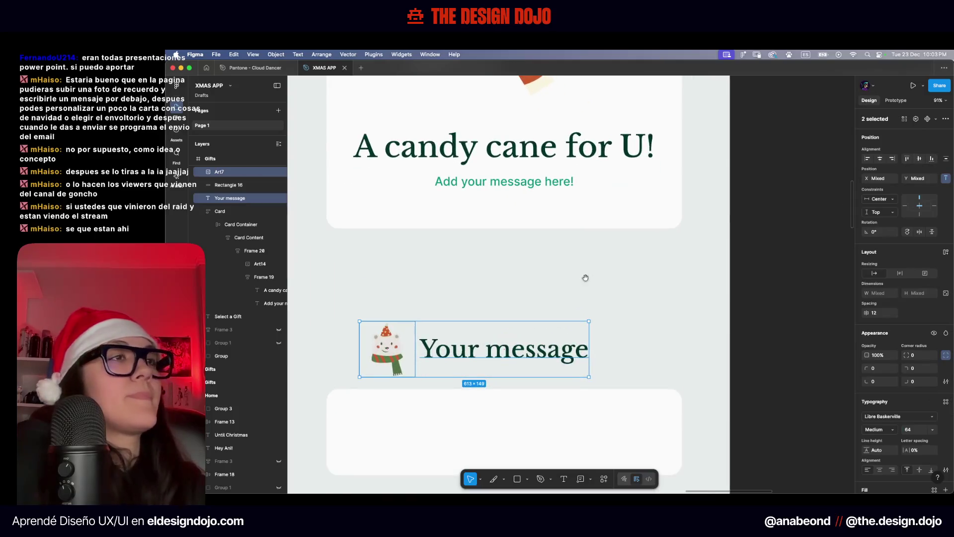
scroll(388, 298, up, 10)
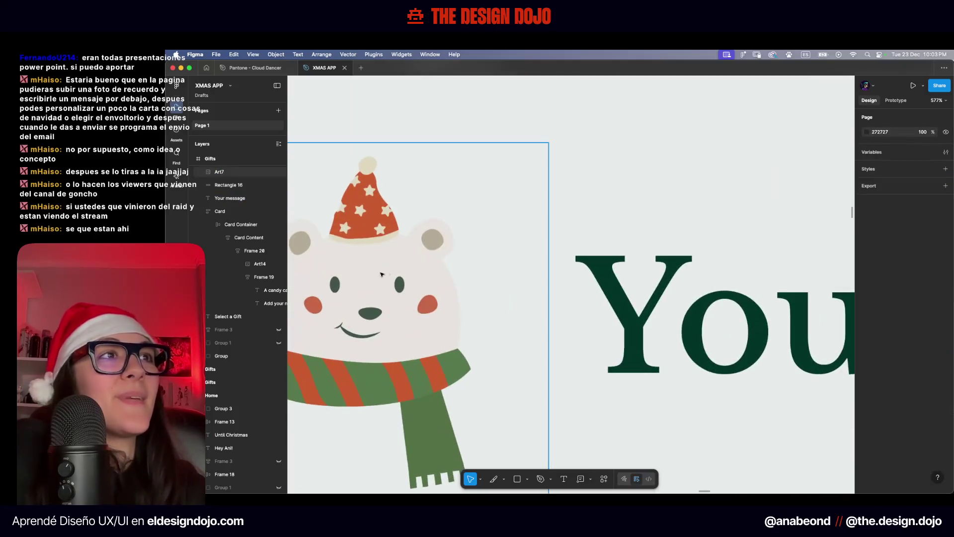
scroll(434, 297, down, 15)
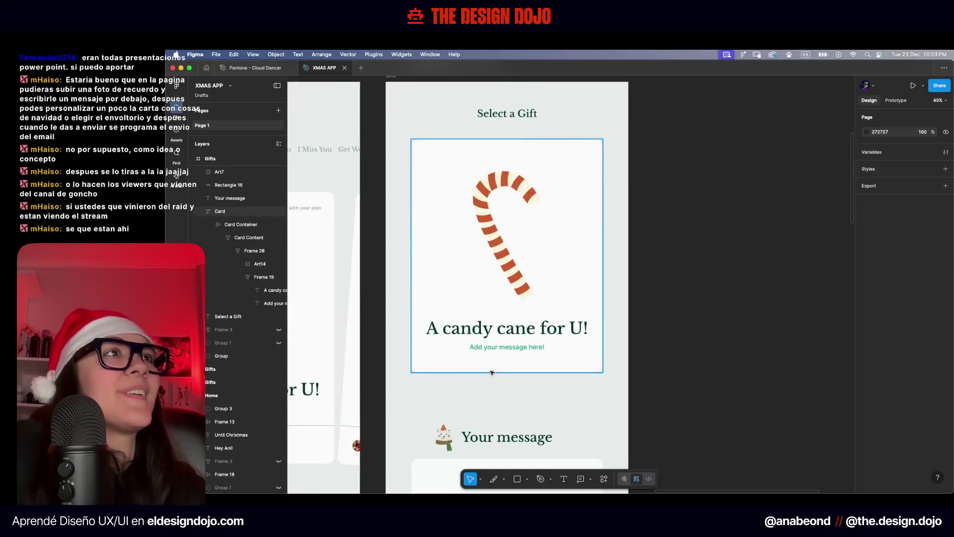
scroll(418, 269, left, 10)
scroll(588, 256, up, 10)
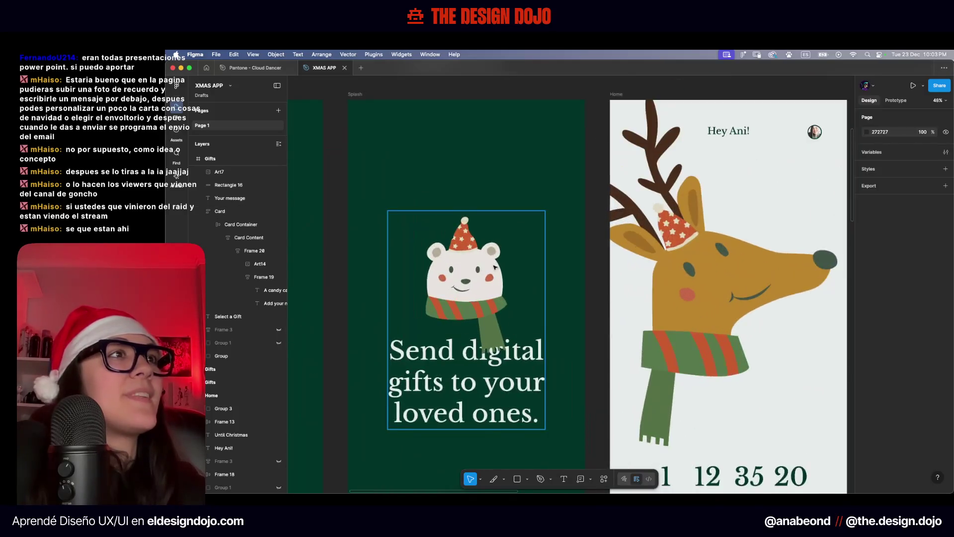
Pan across the Send digital gifts frames and inspect the original bear on the splash screen
drag(588, 256, 721, 232)
scroll(721, 232, down, 5)
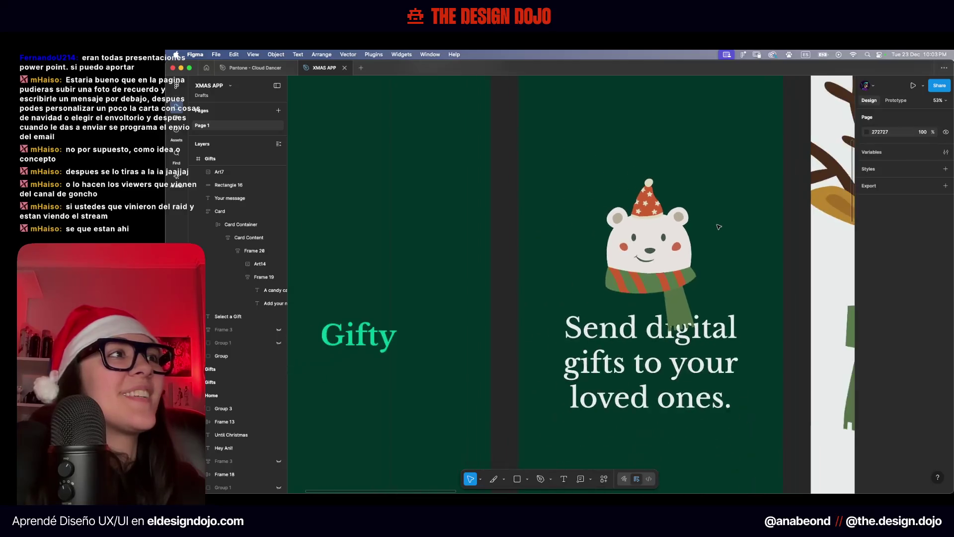
scroll(619, 250, up, 5)
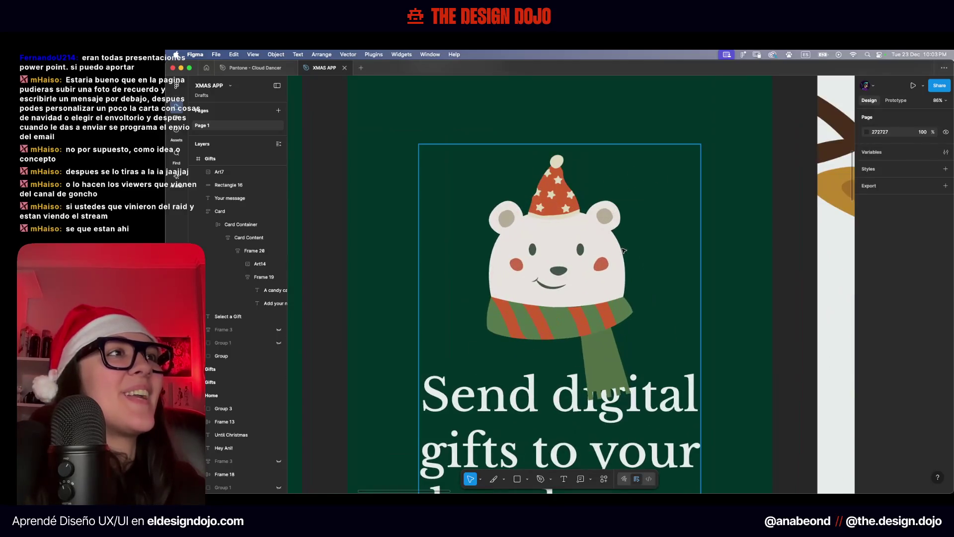
scroll(517, 261, up, 5)
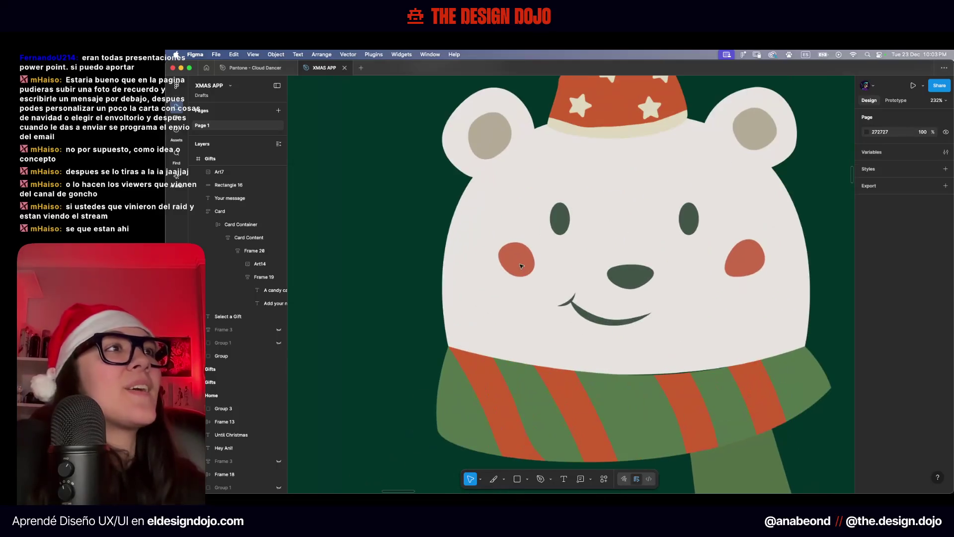
click(644, 267)
scroll(664, 251, down, 10)
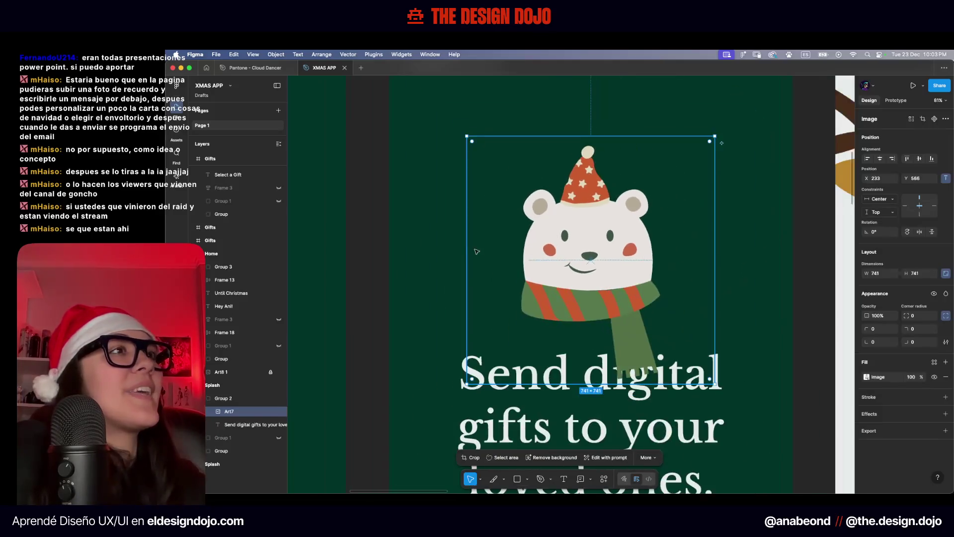
key(Escape)
scroll(608, 247, right, 10)
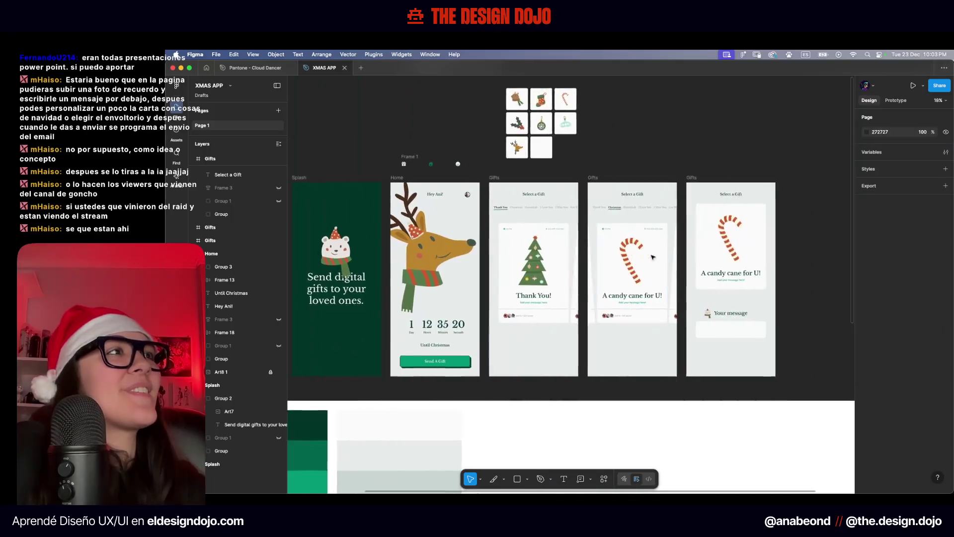
scroll(530, 290, up, 3)
scroll(531, 290, up, 5)
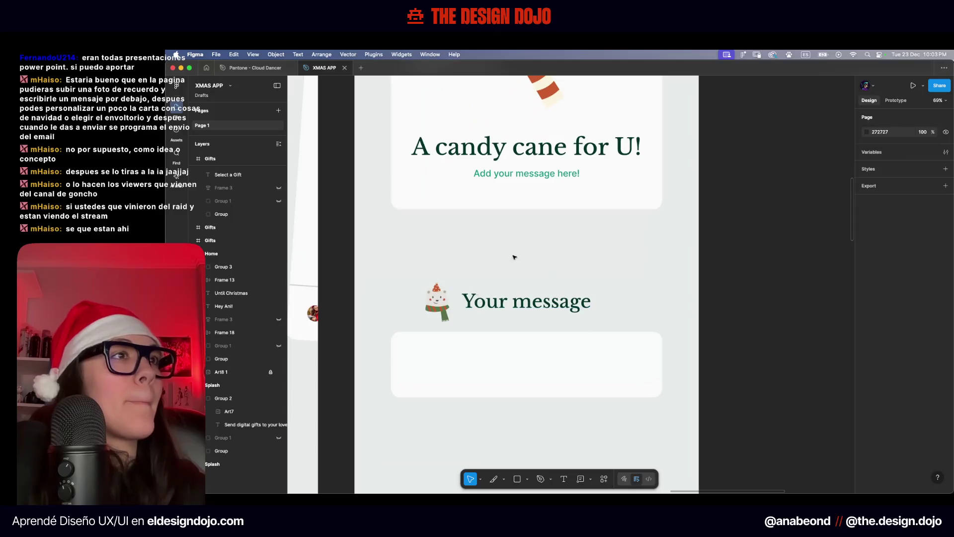
Enter the Your message heading text, then show all open windows with Ctrl+Up
double_click(511, 303)
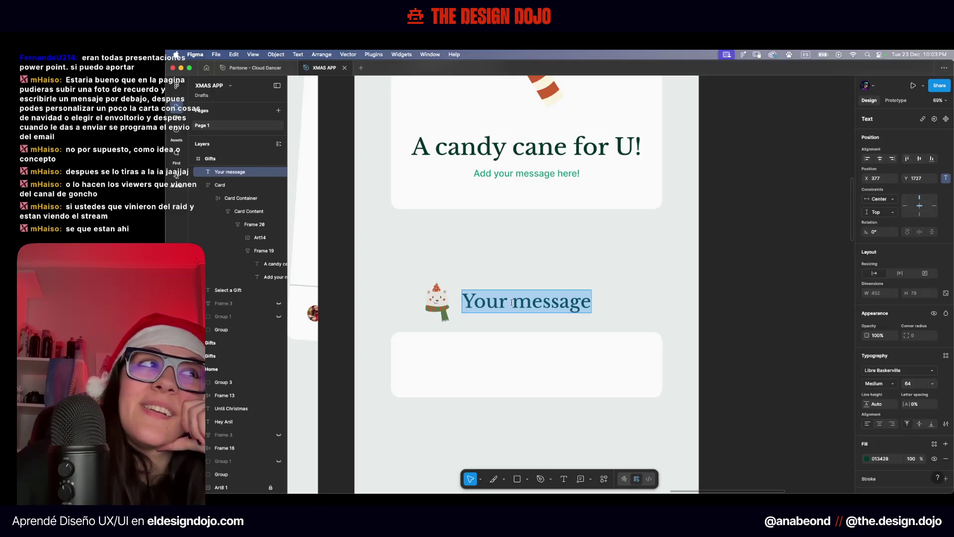
key(ctrl+Up)
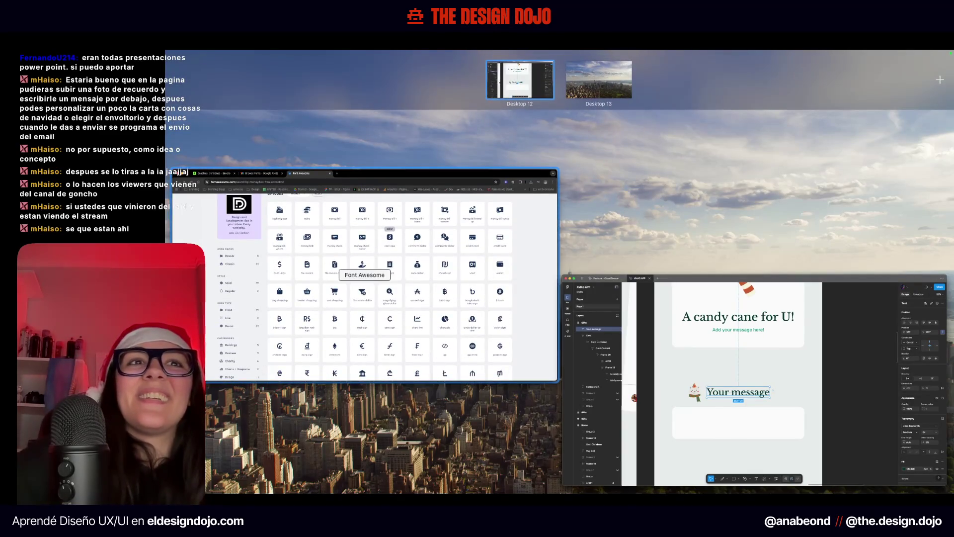
Browse the Font Awesome money icons in Chrome, then switch back to the Figma gift design
click(363, 286)
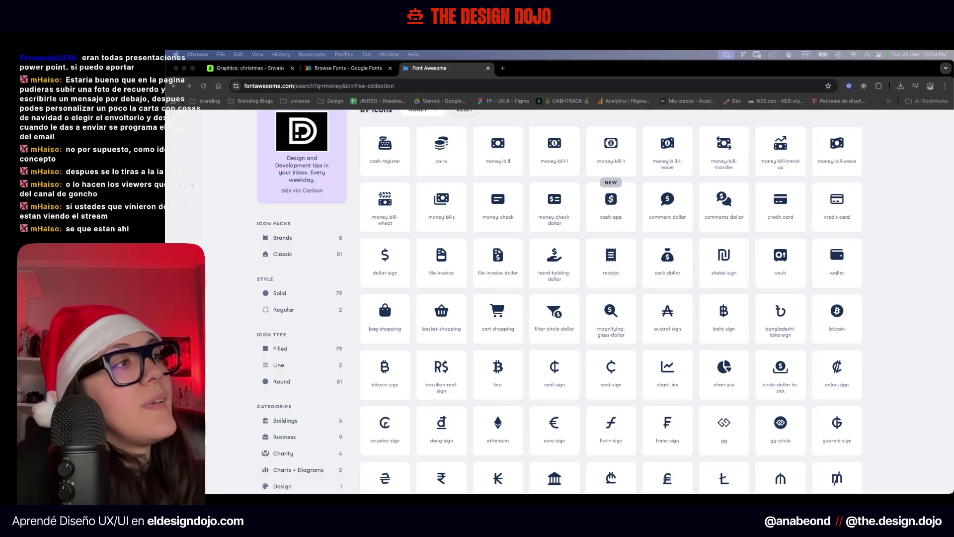
key(ctrl+Up)
click(556, 271)
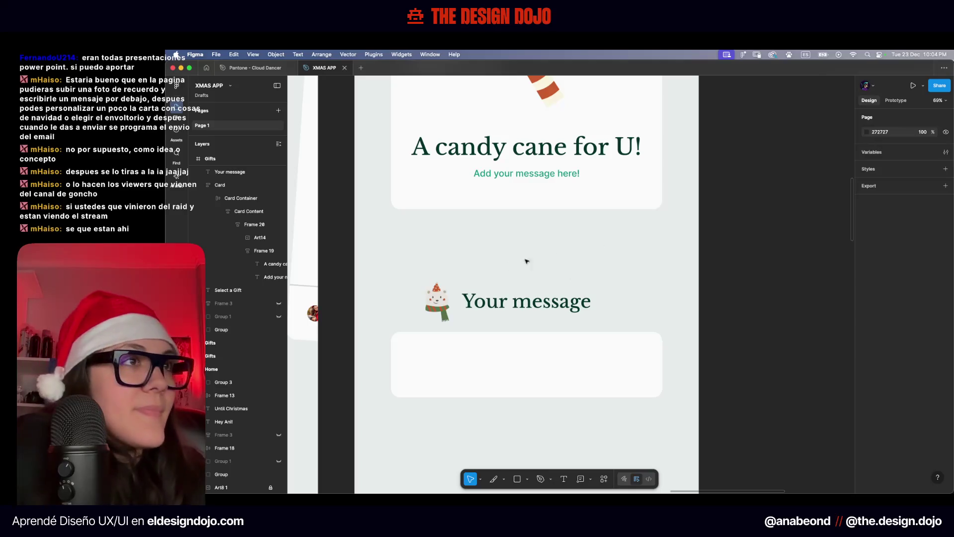
Wrap the bear and heading in a centred auto-layout frame and move it up toward the card
drag(526, 260, 432, 305)
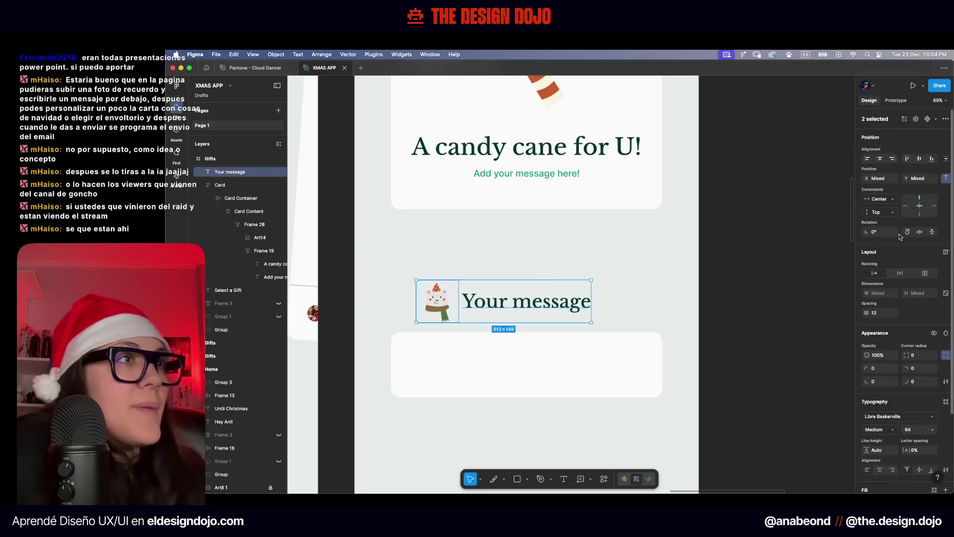
click(945, 253)
key(alt+h)
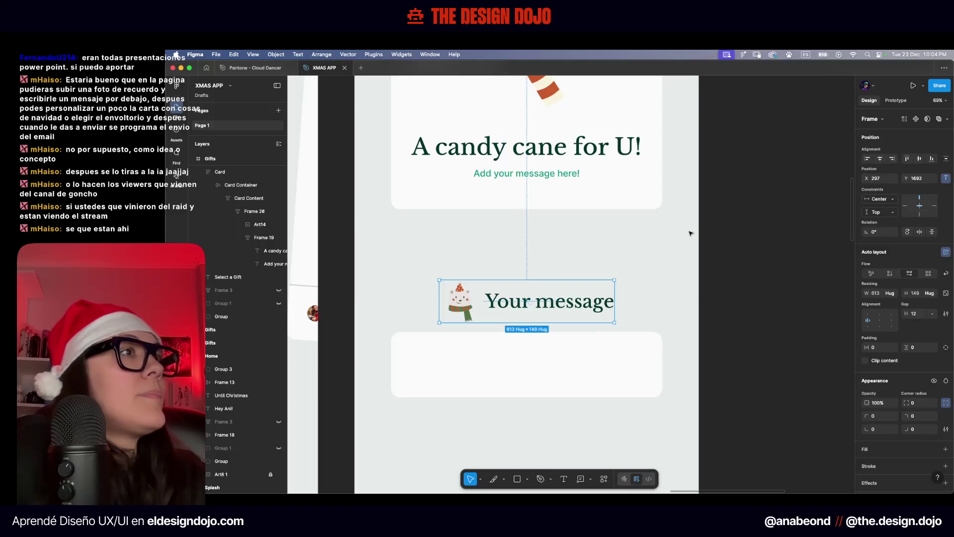
click(589, 302)
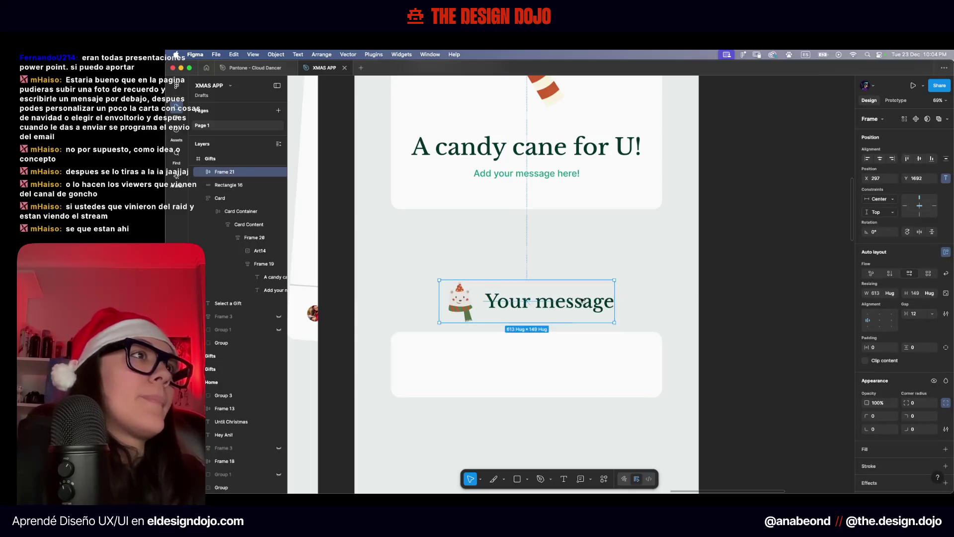
drag(582, 301, 582, 274)
key(shift+Up)
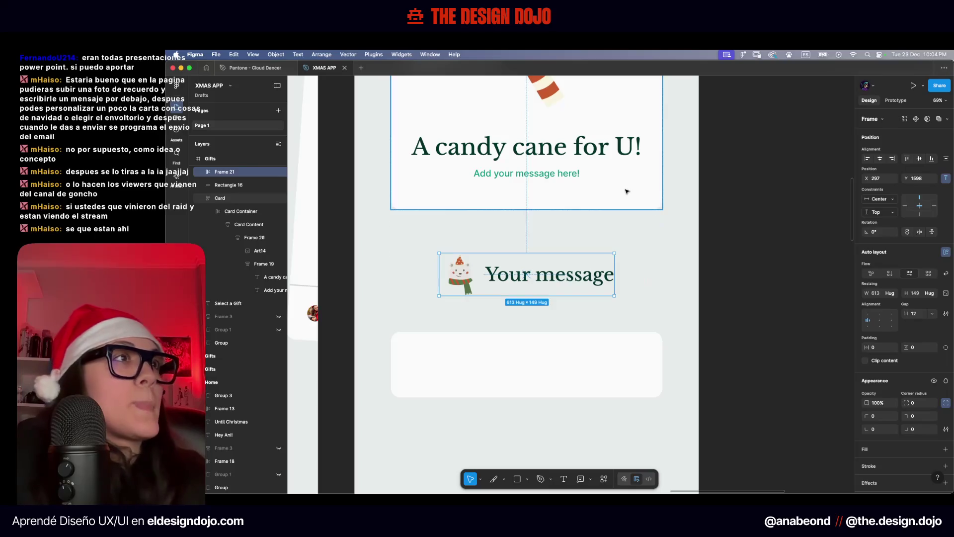
key(Up)
key(Up)
key(Up)
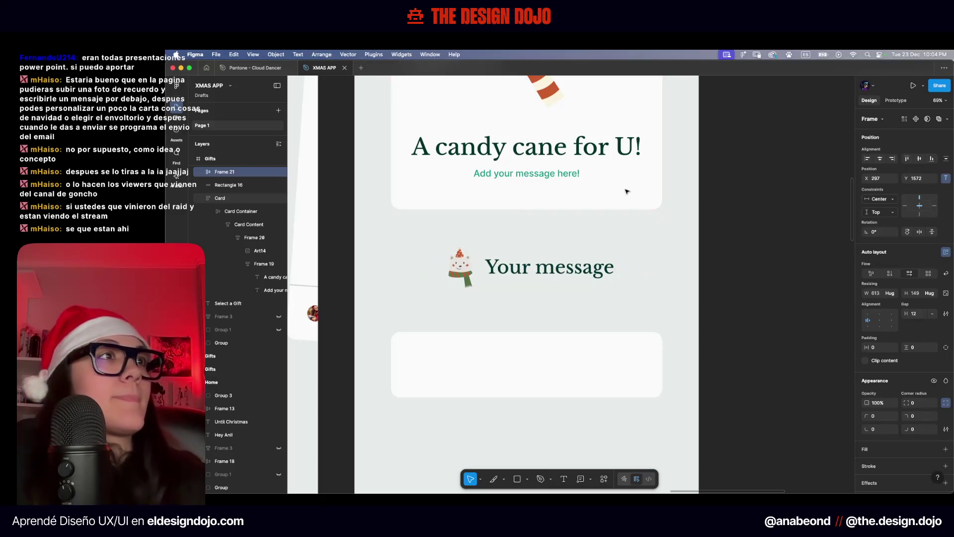
Shorten the message box to 950×151, then reselect it after a quick look at open windows
click(493, 347)
drag(486, 387, 499, 372)
click(660, 284)
scroll(661, 284, down, 5)
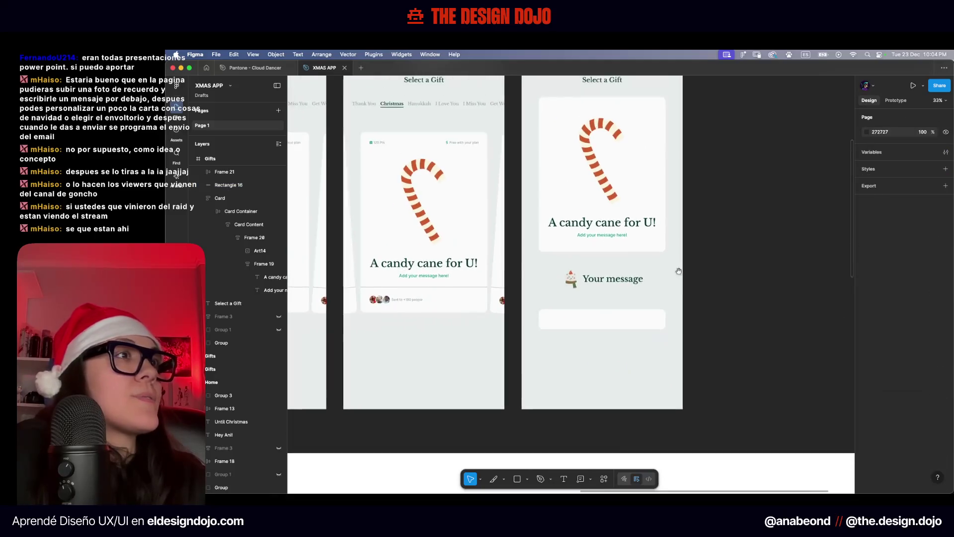
key(ctrl+Up)
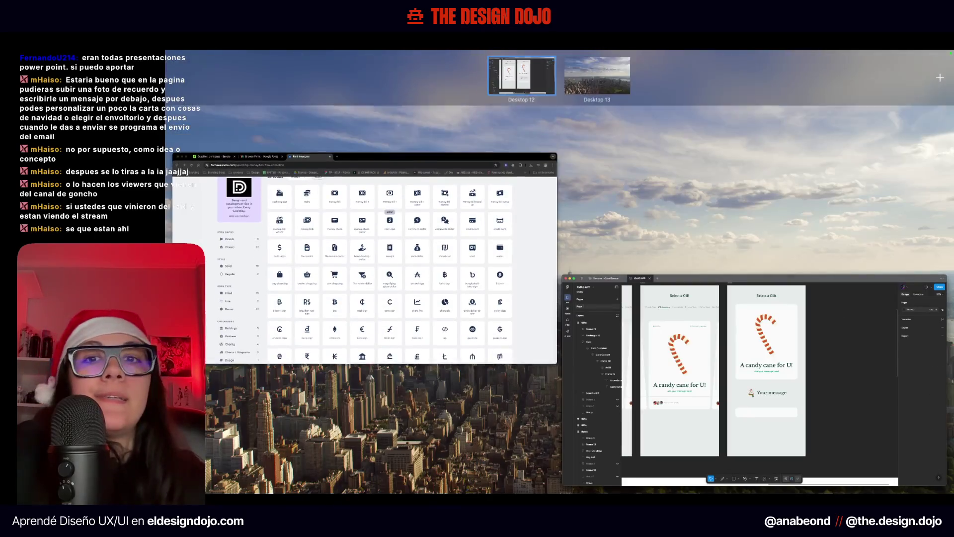
key(ctrl+Up)
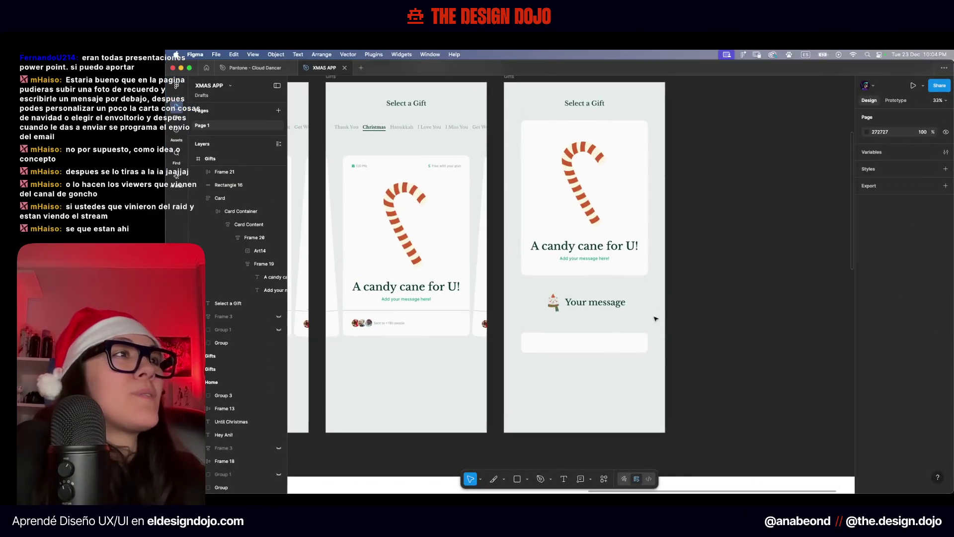
scroll(636, 323, up, 3)
click(641, 350)
Try a 0 corner radius on the message box, then revert the change
click(924, 316)
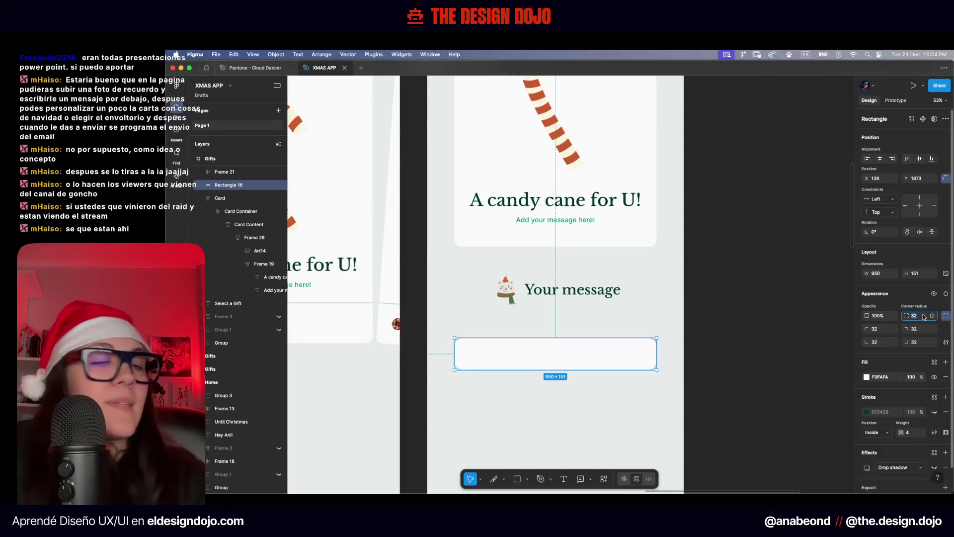
text(0)
key(Return)
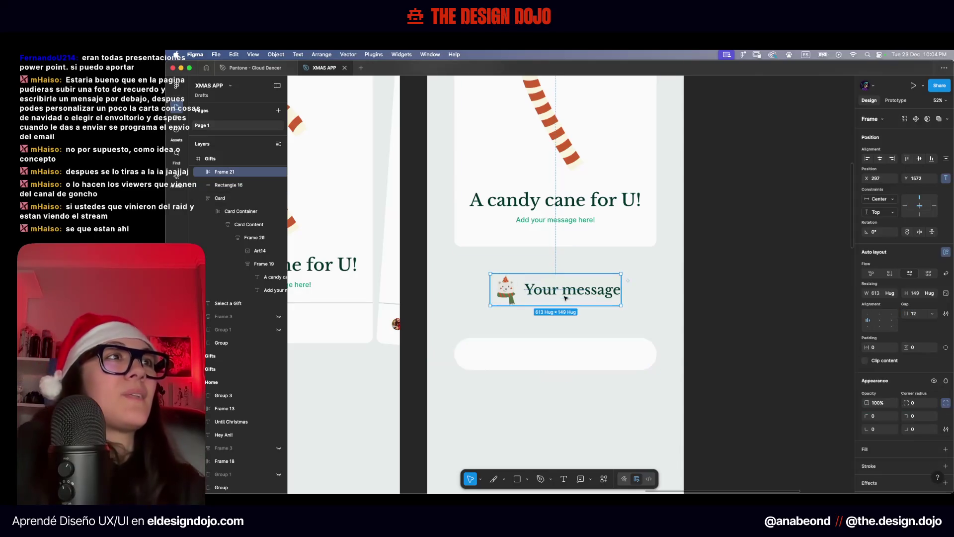
click(722, 318)
key(Tab)
key(Tab)
click(696, 314)
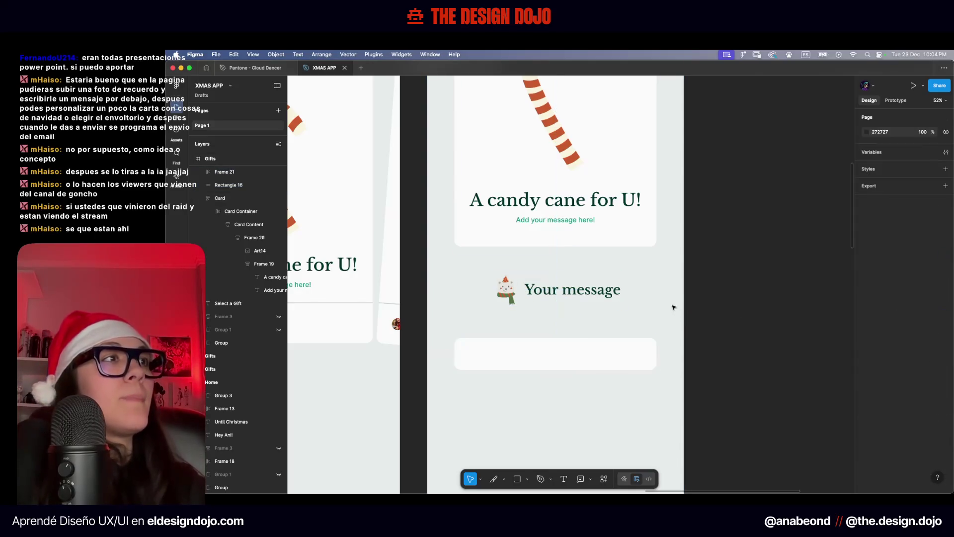
Reselect the message box rectangle and give it a corner radius of 24
scroll(671, 318, up, 3)
scroll(641, 335, up, 2)
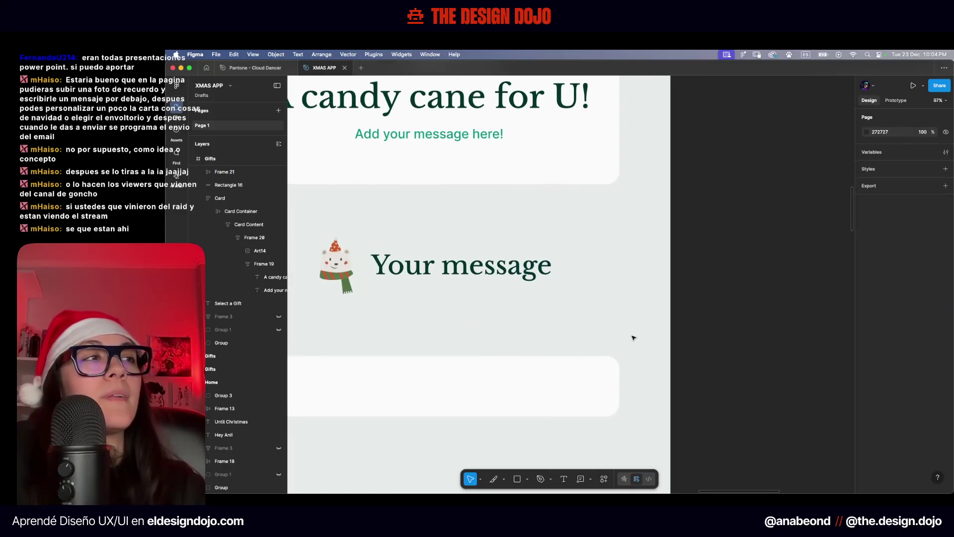
drag(650, 333, 555, 385)
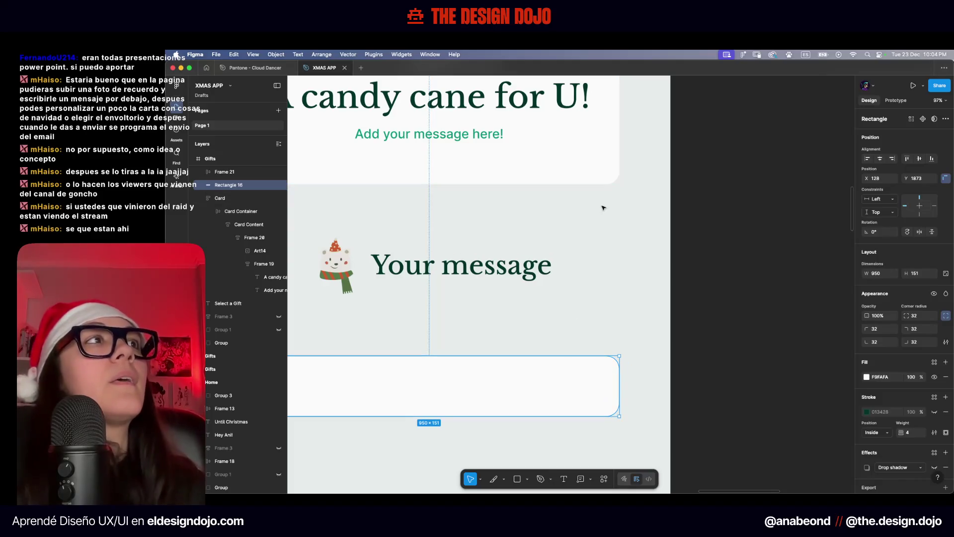
click(615, 272)
scroll(615, 293, down, 5)
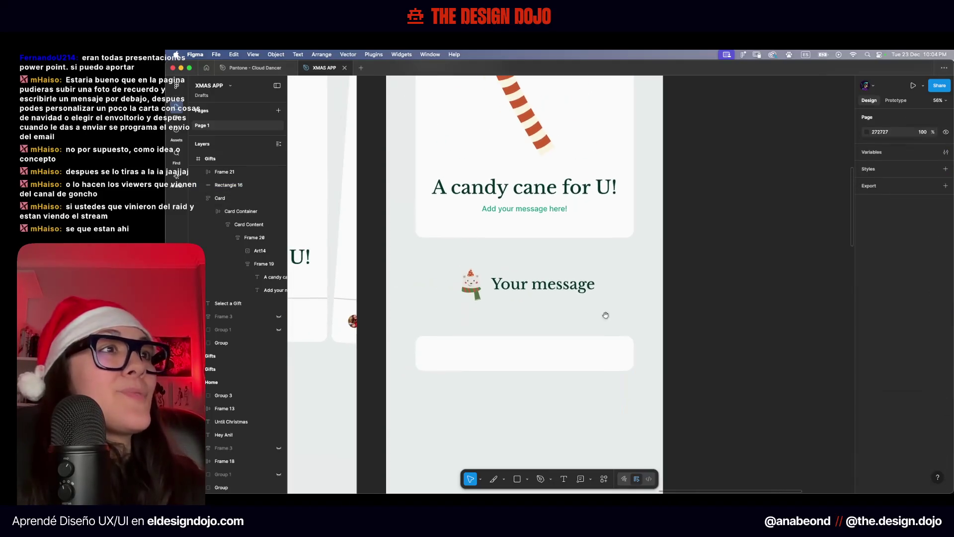
click(557, 353)
click(919, 317)
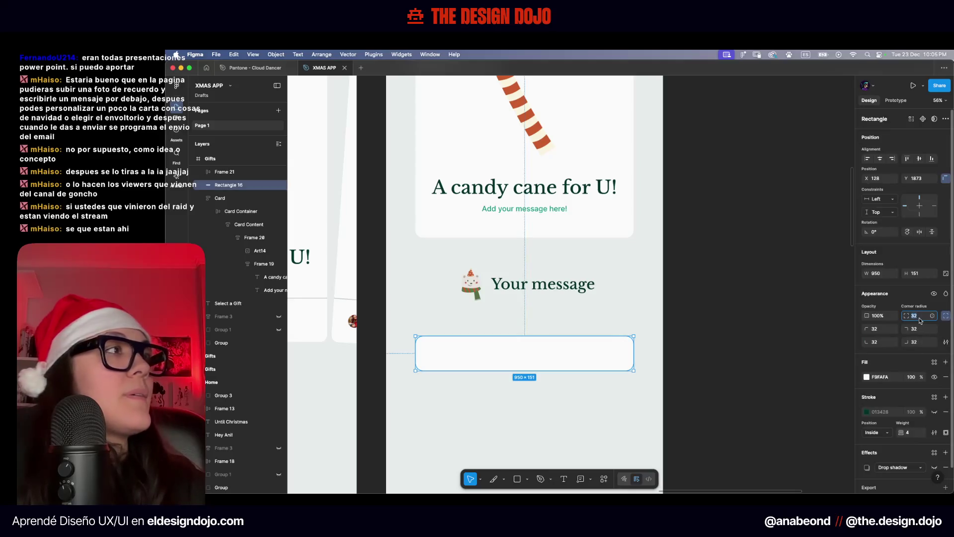
text(24)
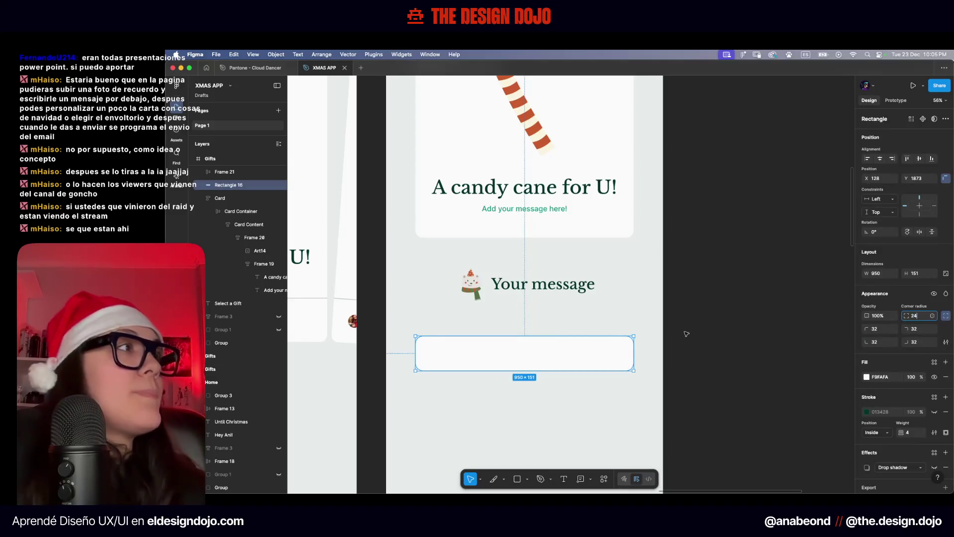
key(Return)
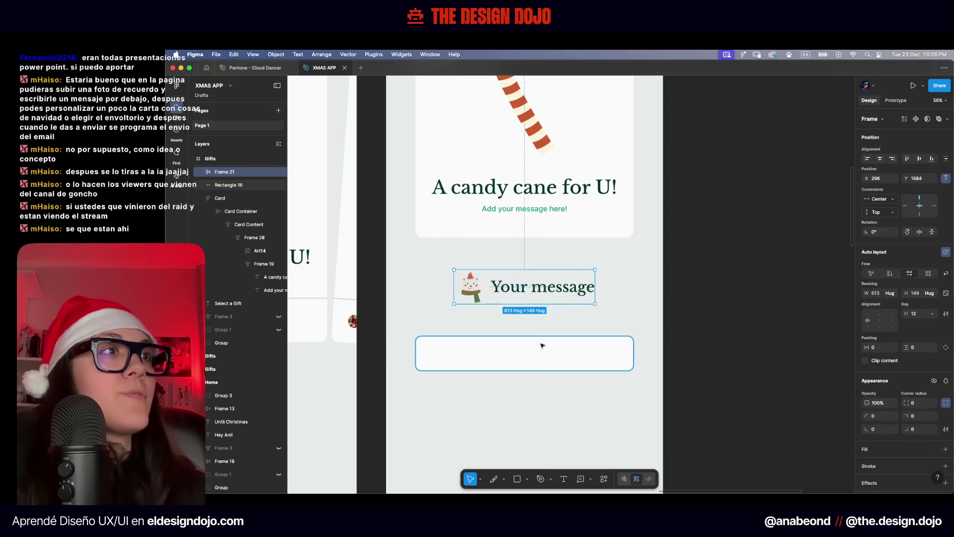
click(621, 299)
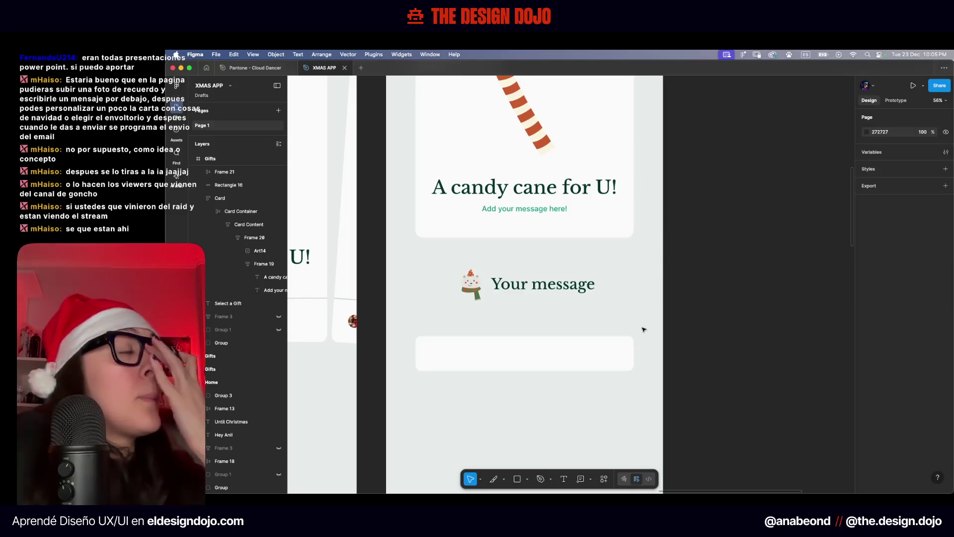
double_click(548, 210)
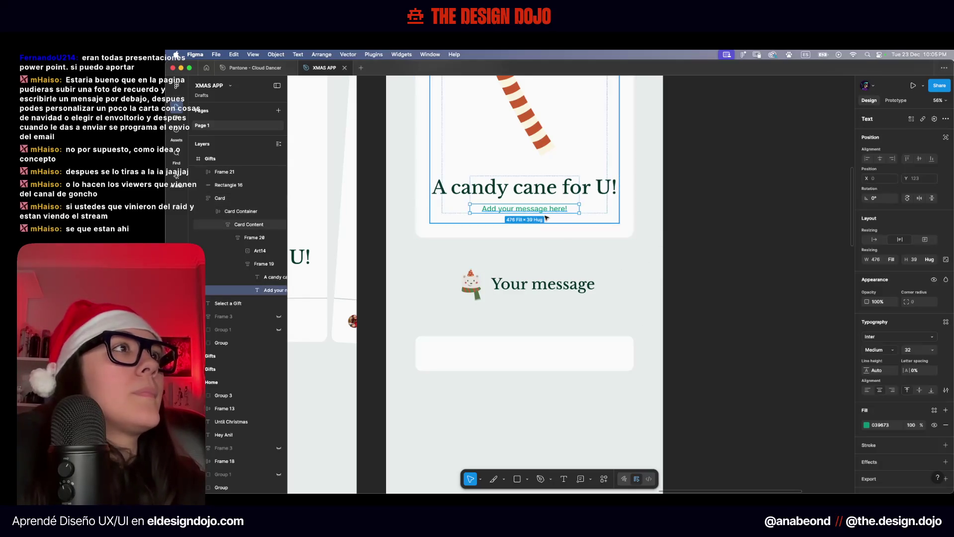
Duplicate the Add your message here! text into the lower message box
mouse_move(546, 209)
mouse_down()
mouse_move(549, 409)
mouse_move(545, 342)
mouse_move(540, 354)
mouse_up()
click(592, 320)
scroll(592, 319, down, 5)
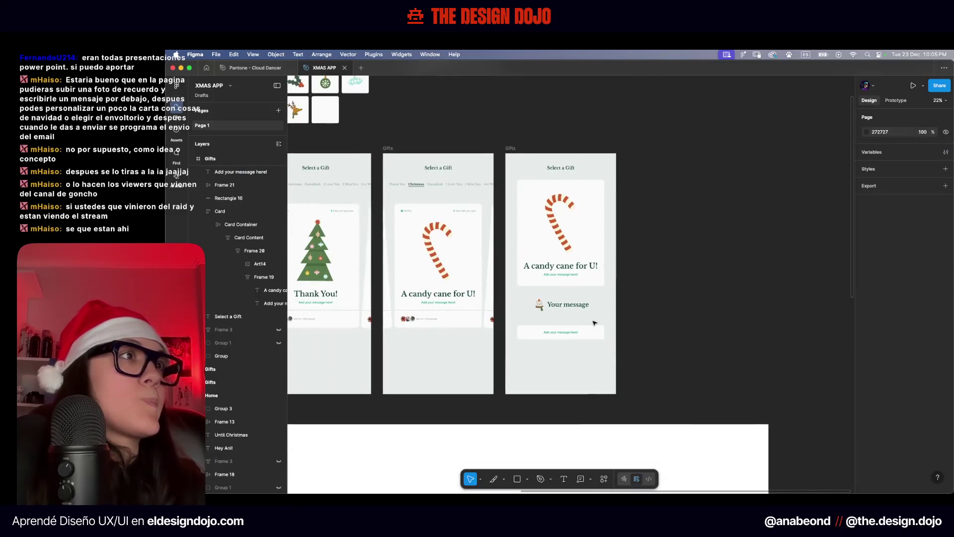
scroll(560, 334, up, 5)
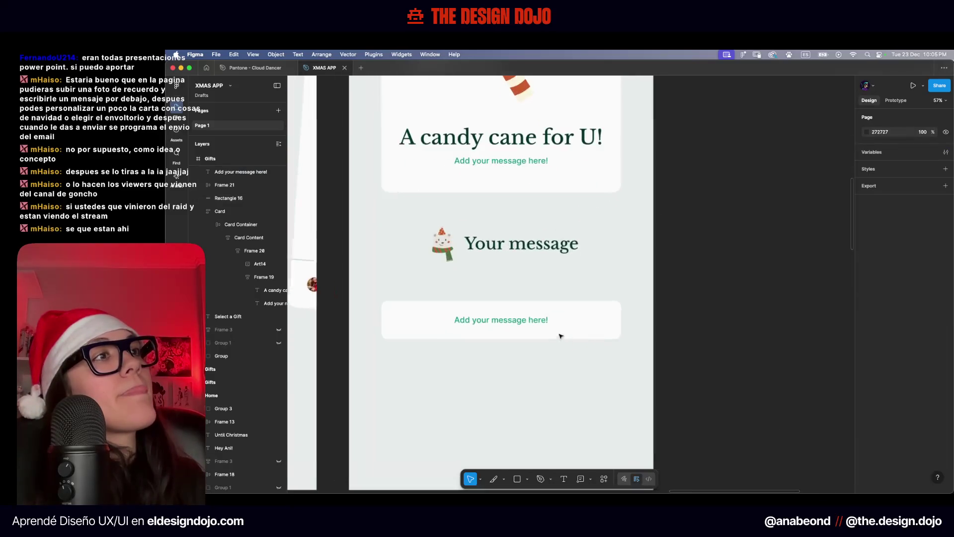
click(535, 323)
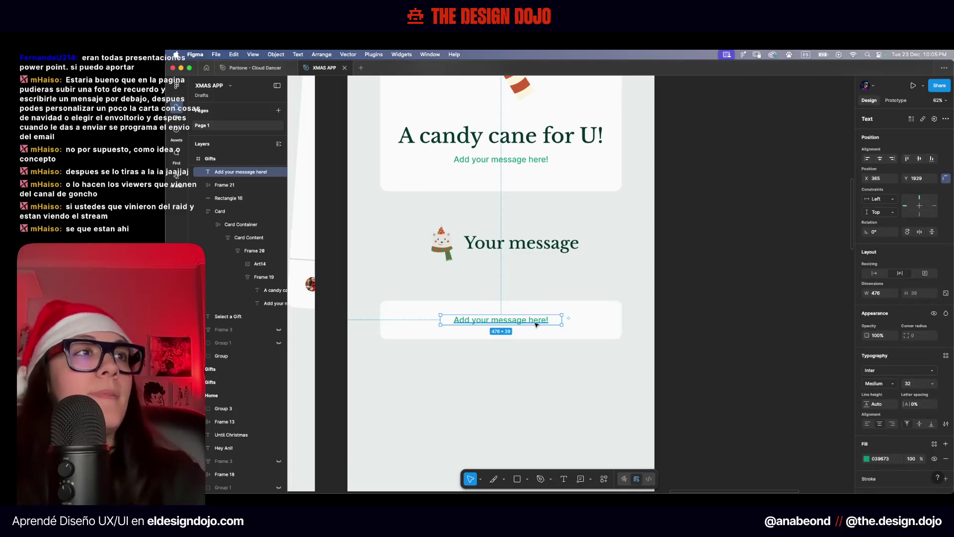
Paste the Your message heading's styling onto the copied text and set its size to 32
double_click(525, 257)
key(ctrl+alt+c)
click(501, 320)
key(ctrl+alt+v)
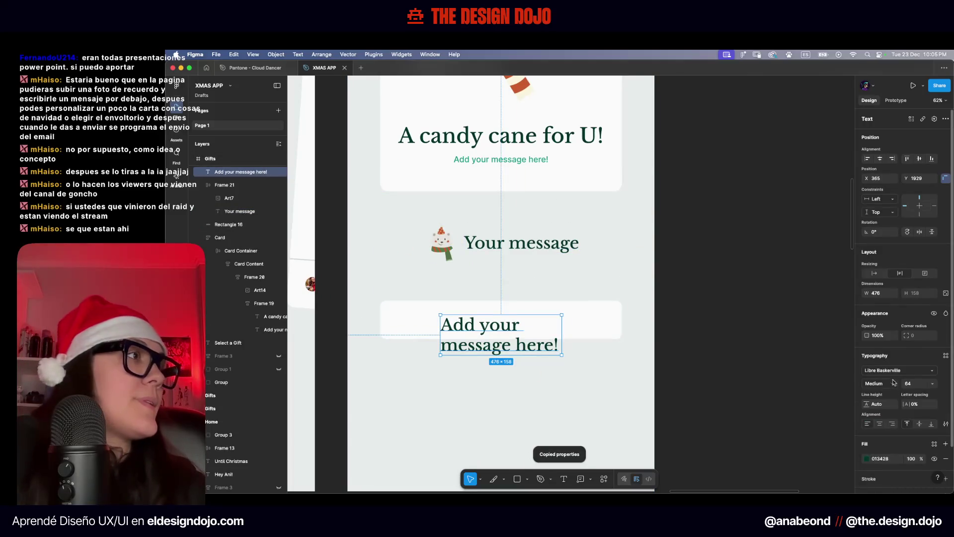
text(32)
key(Return)
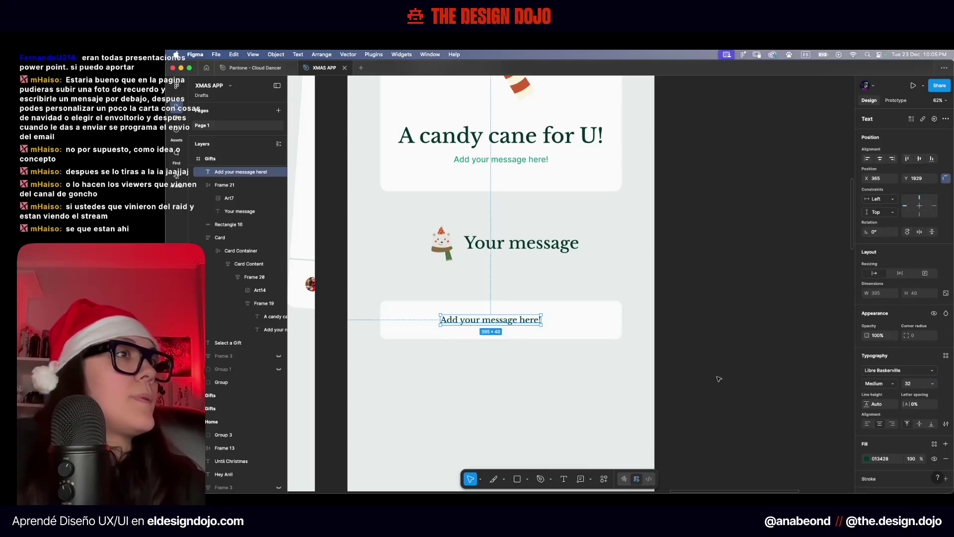
Change the placeholder text inside the box to 'Name'
shift+click(584, 324)
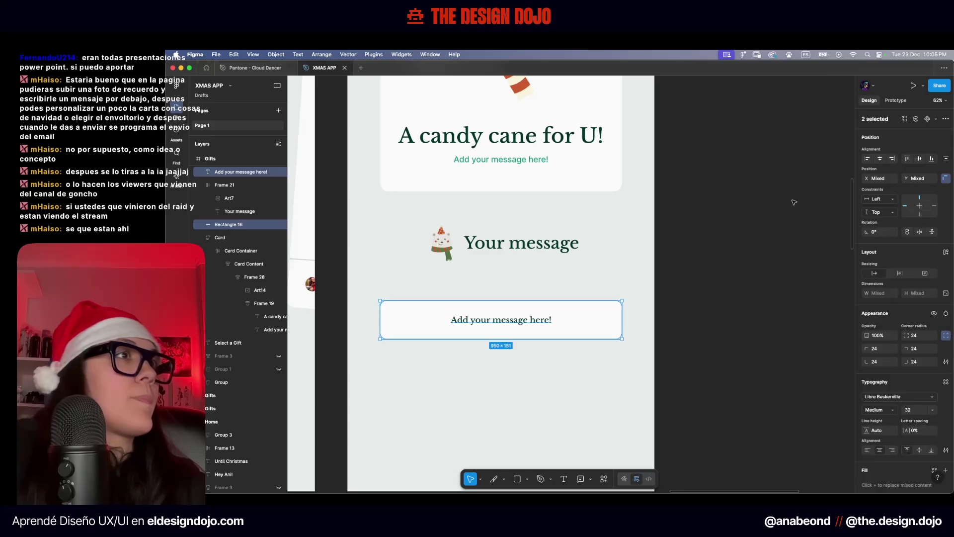
click(538, 320)
double_click(538, 321)
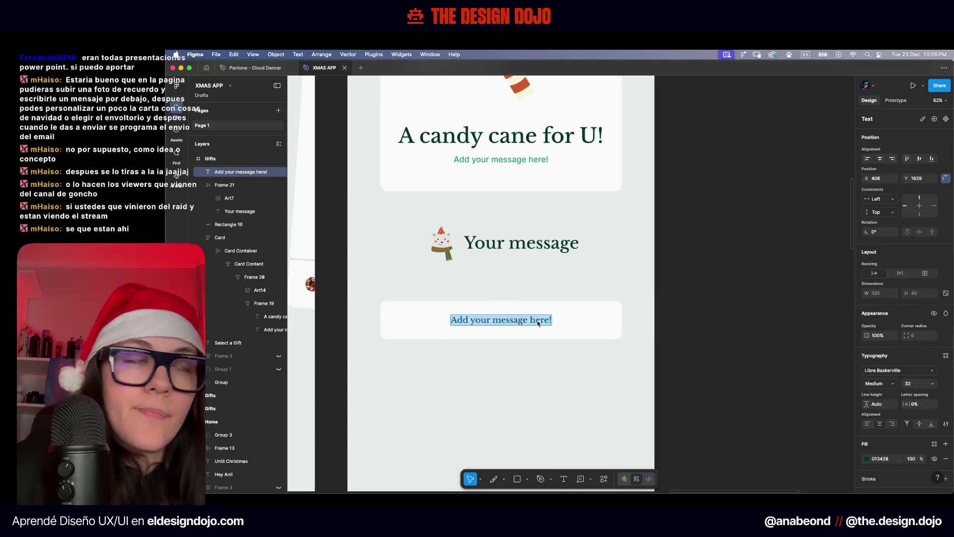
text(nAME)
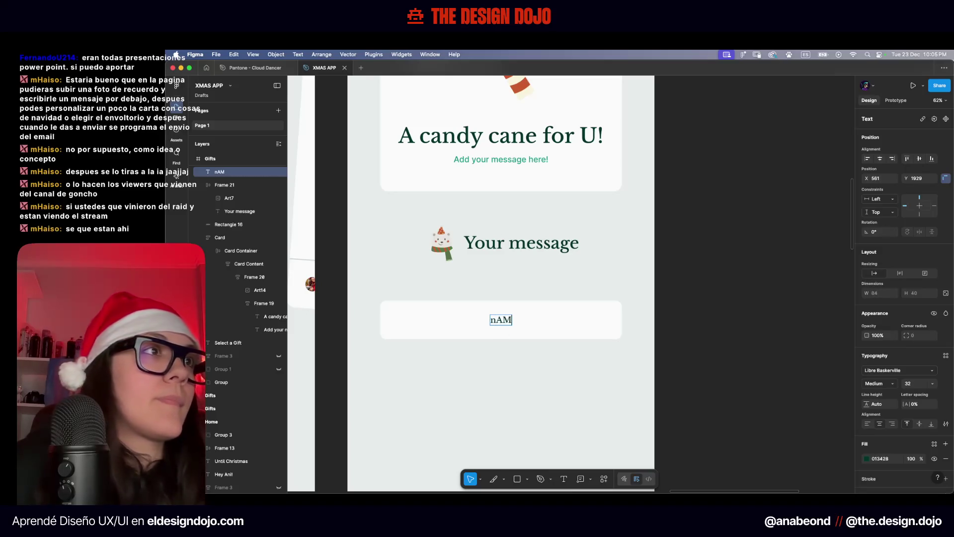
key(BackSpace)
key(BackSpace)
key(BackSpace)
text(n)
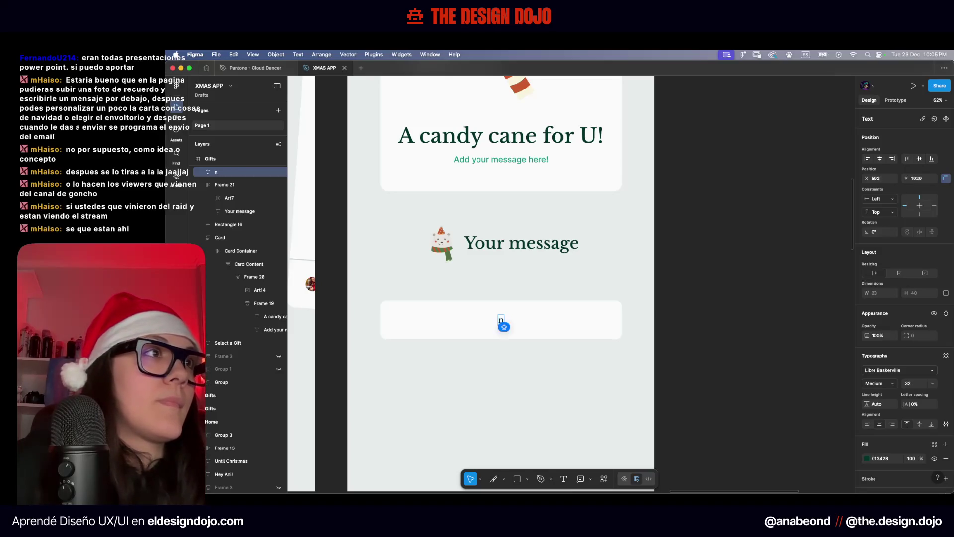
text(aName)
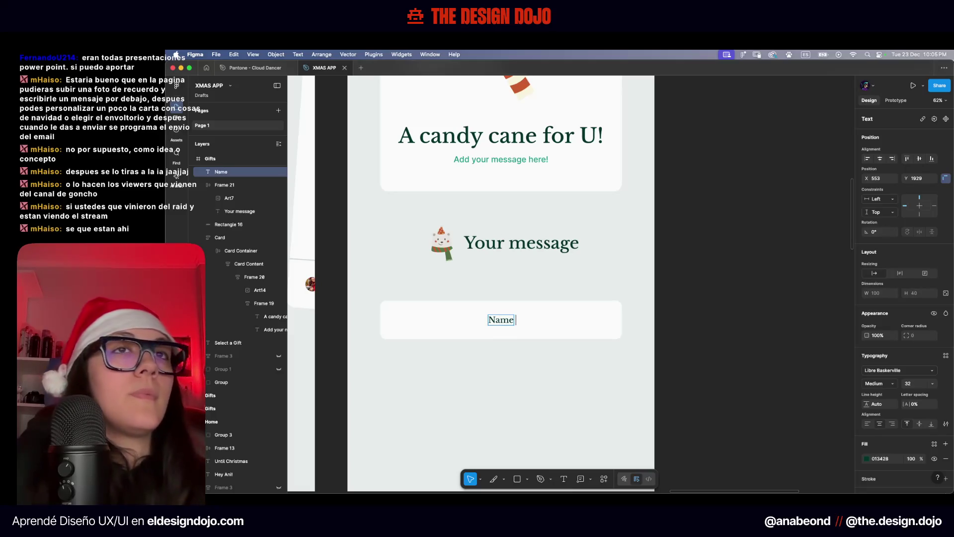
Rename the Your message heading to 'Dedicate your gift'
double_click(522, 243)
text(De)
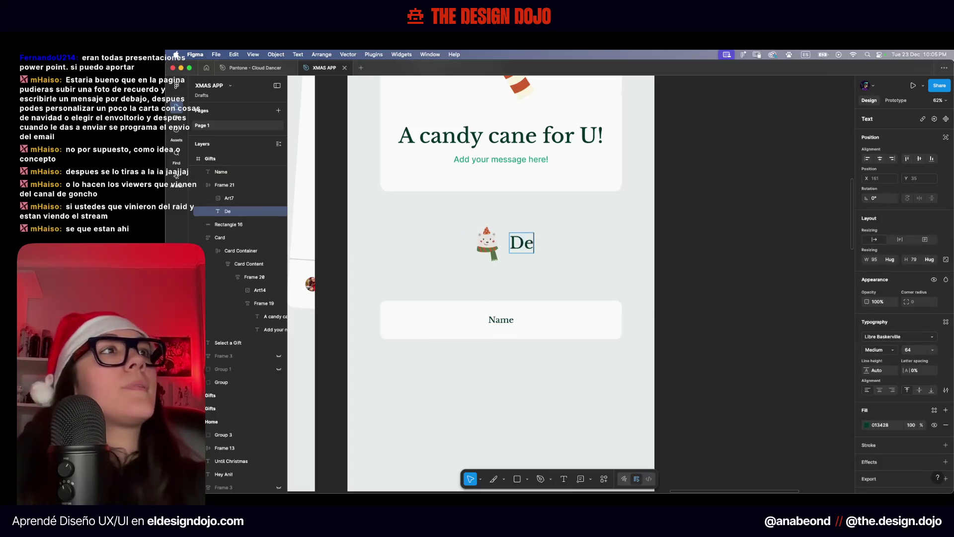
text(dicate your )
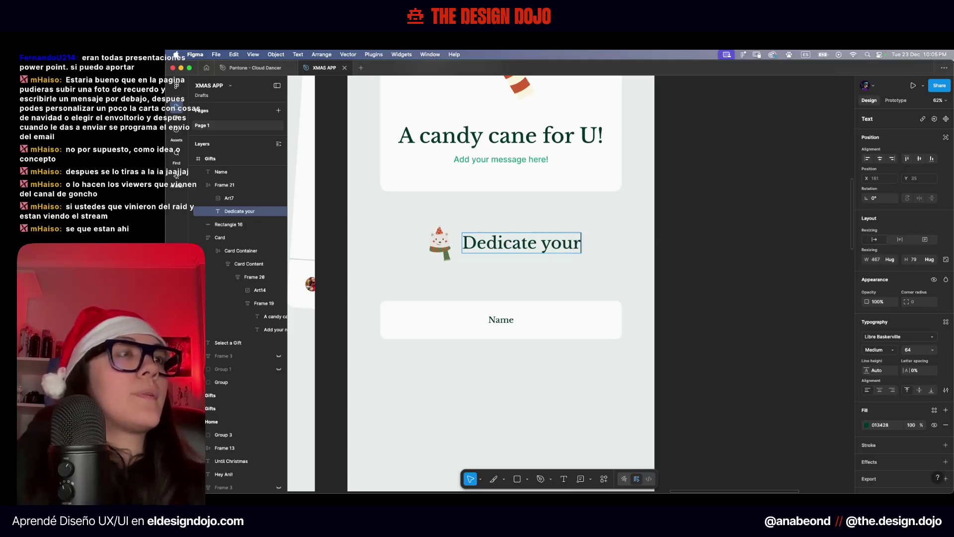
text(gift)
key(Escape)
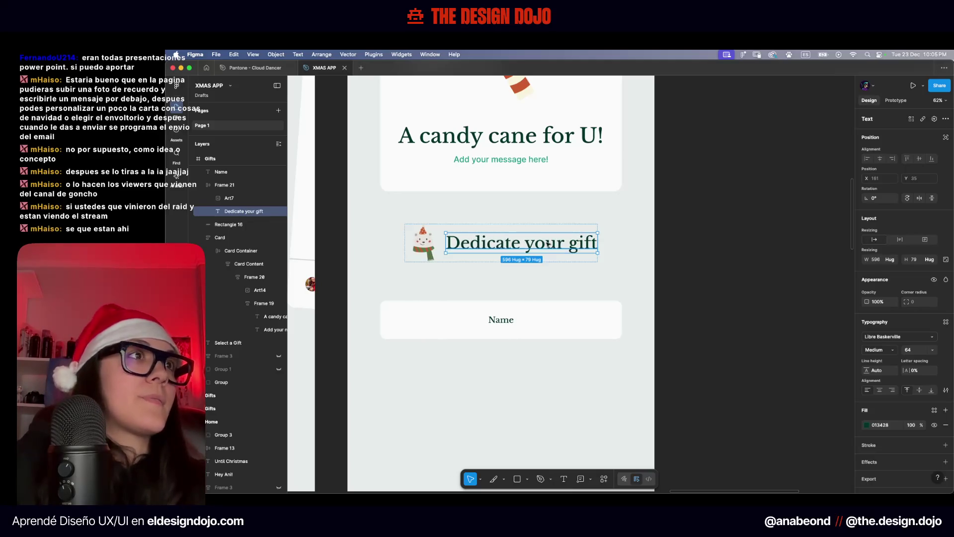
click(541, 277)
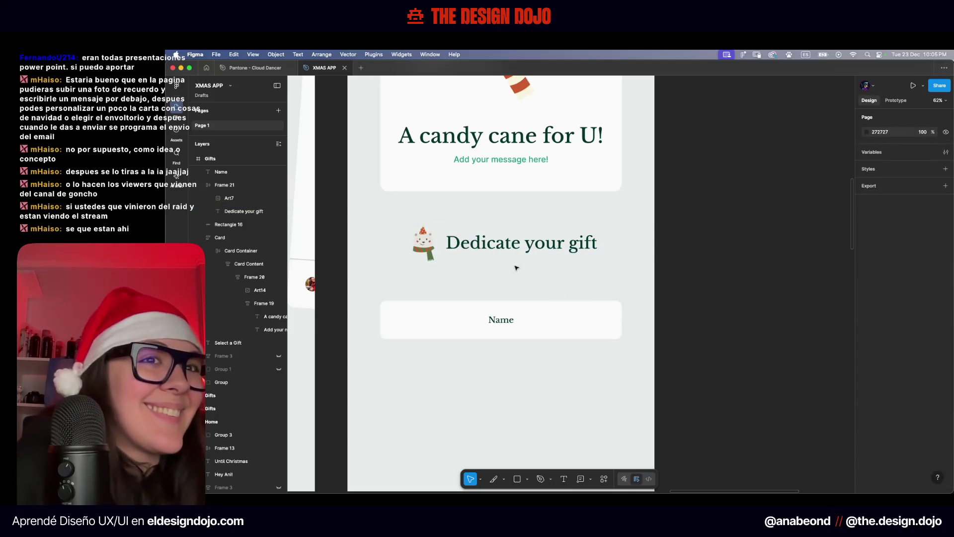
Nudge the Name field and its box up closer to the Dedicate your gift heading
click(510, 318)
scroll(539, 318, down, 3)
click(541, 342)
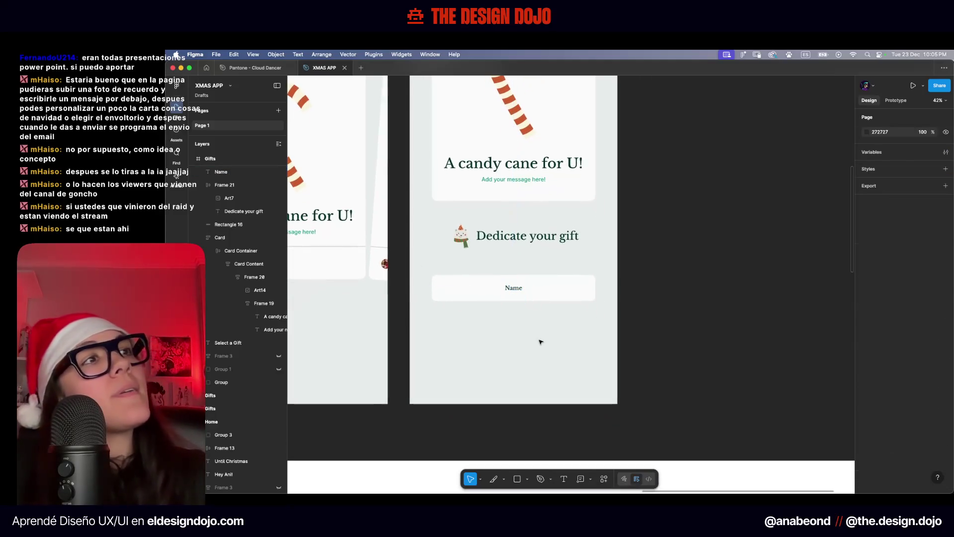
click(517, 292)
shift+click(462, 241)
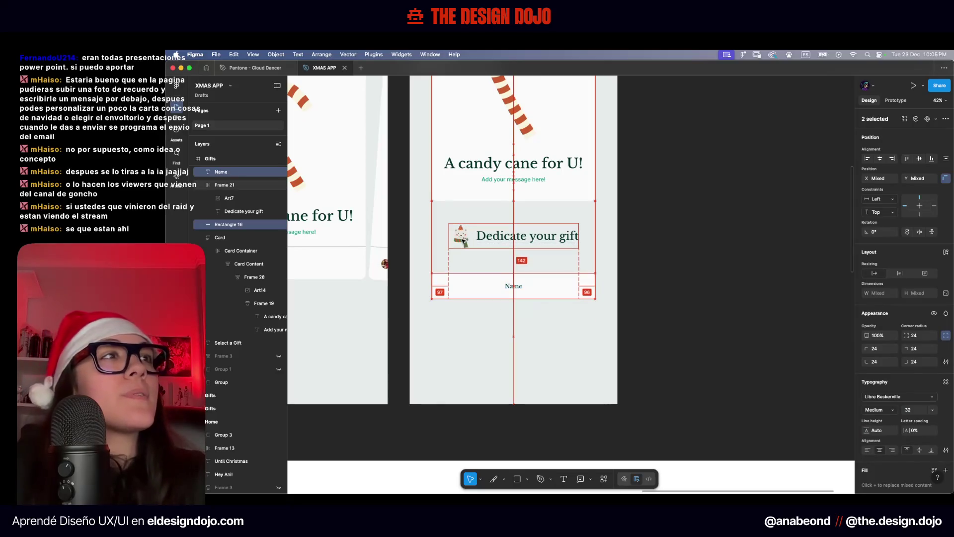
key(shift+Up)
key(shift+Up)
key(shift+Up)
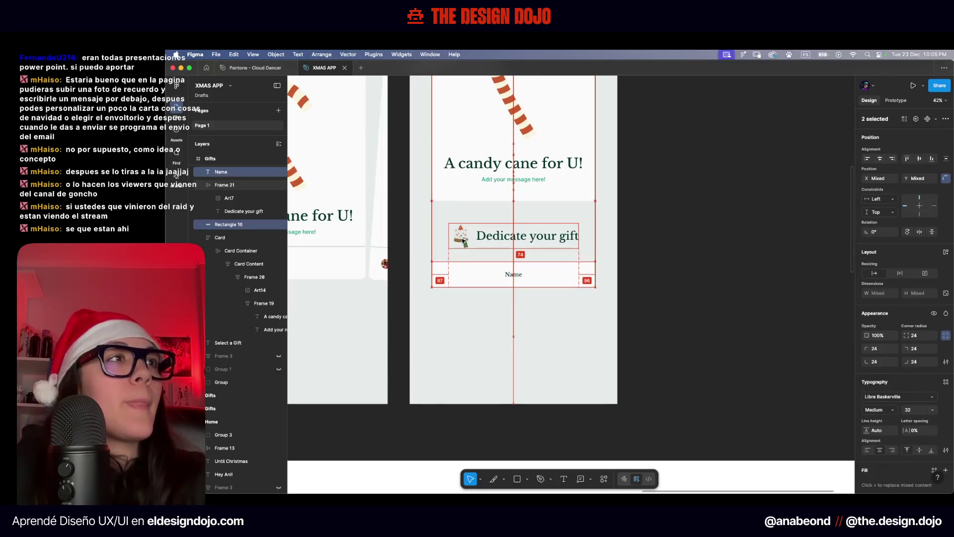
key(shift+Up)
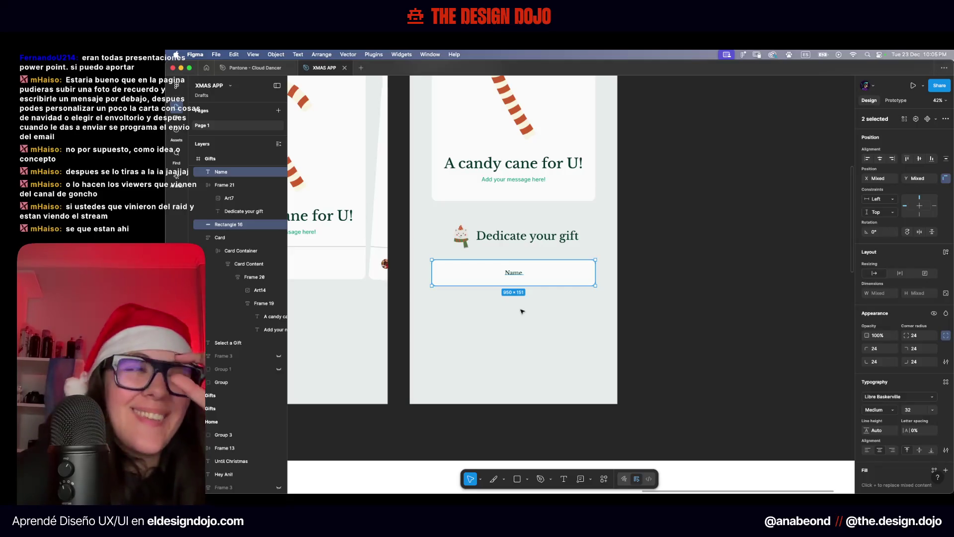
scroll(522, 311, up, 5)
Centre the Name text horizontally in its box and set its font size to 48
click(506, 235)
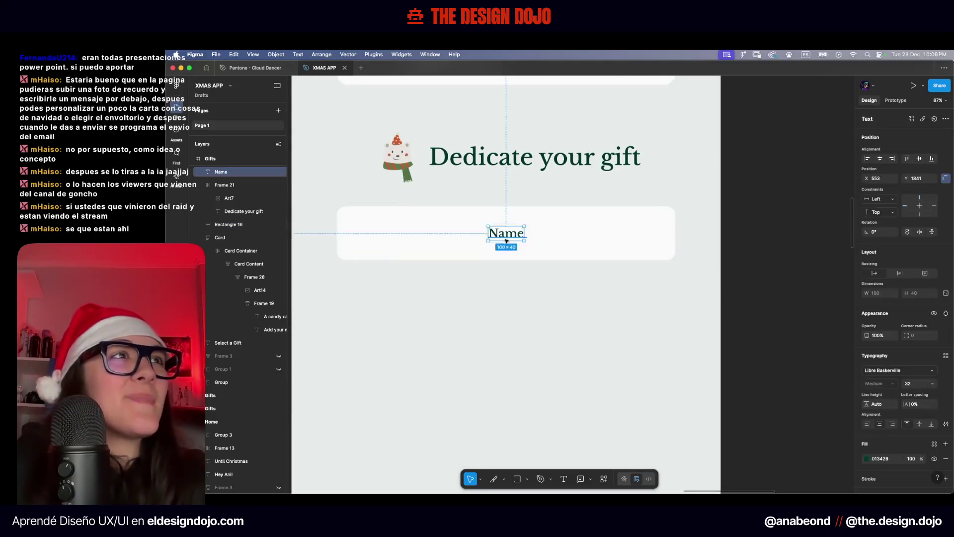
drag(505, 240, 381, 240)
click(473, 273)
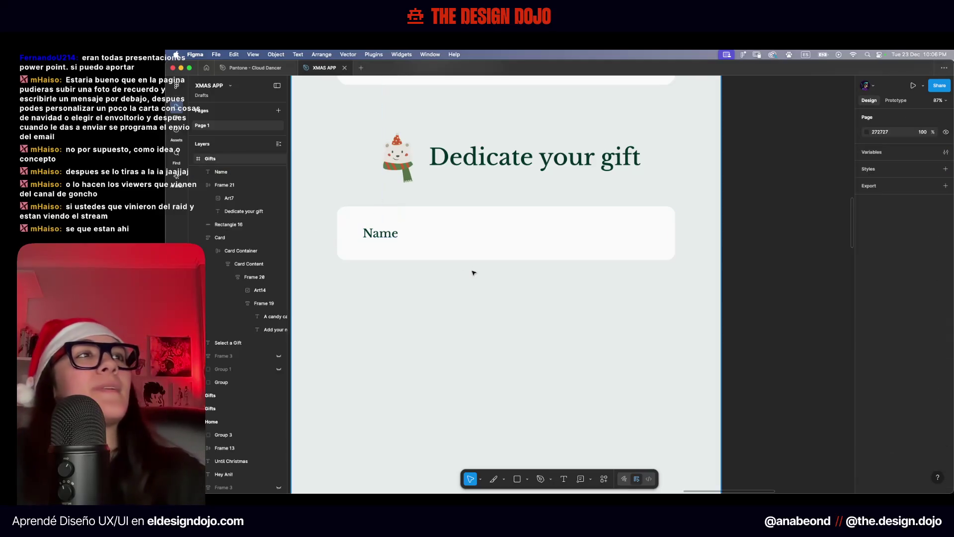
scroll(473, 271, down, 5)
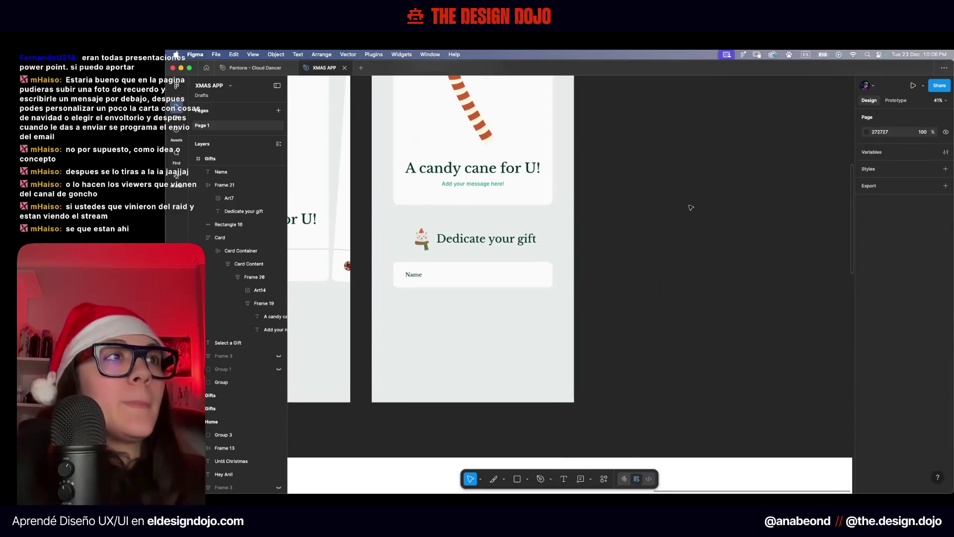
click(414, 274)
key(alt+h)
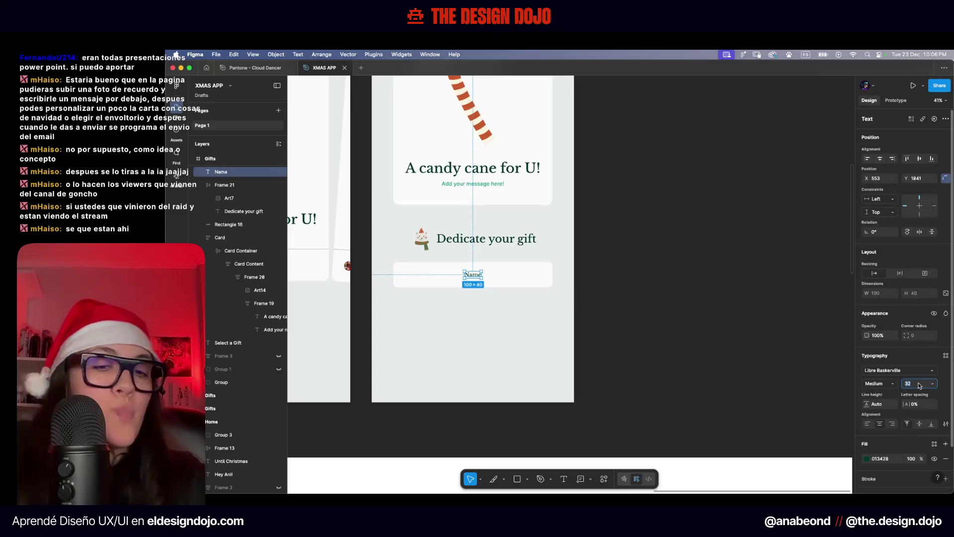
text(0)
key(Return)
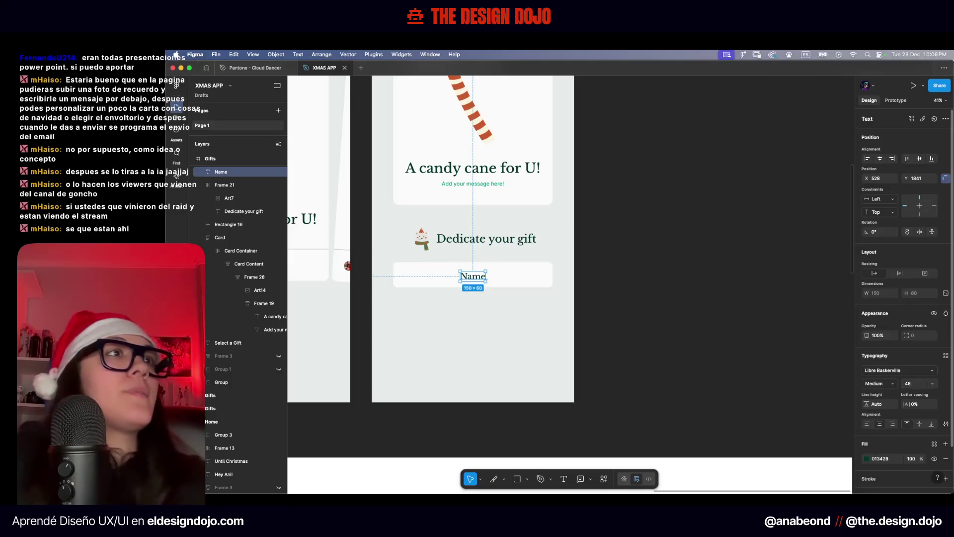
Select the candy cane headline, Dedicate your gift and Name texts together to check alignment
click(530, 240)
click(492, 310)
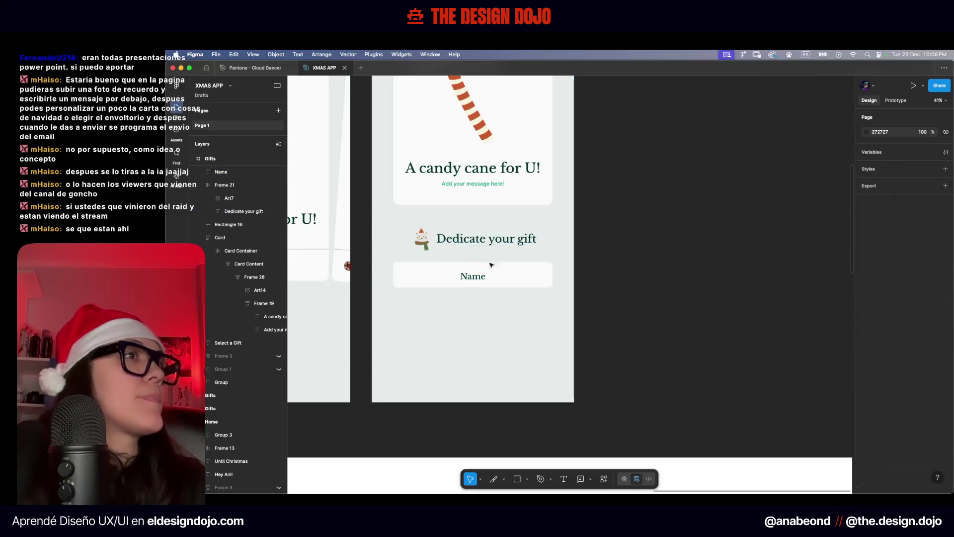
click(473, 276)
click(734, 205)
scroll(653, 178, up, 3)
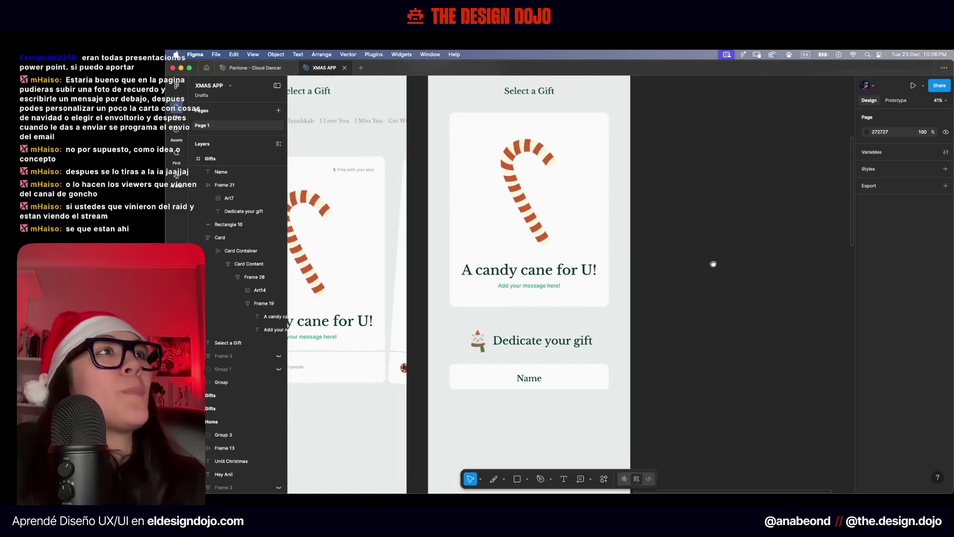
click(529, 269)
shift+click(541, 340)
shift+click(529, 378)
click(615, 343)
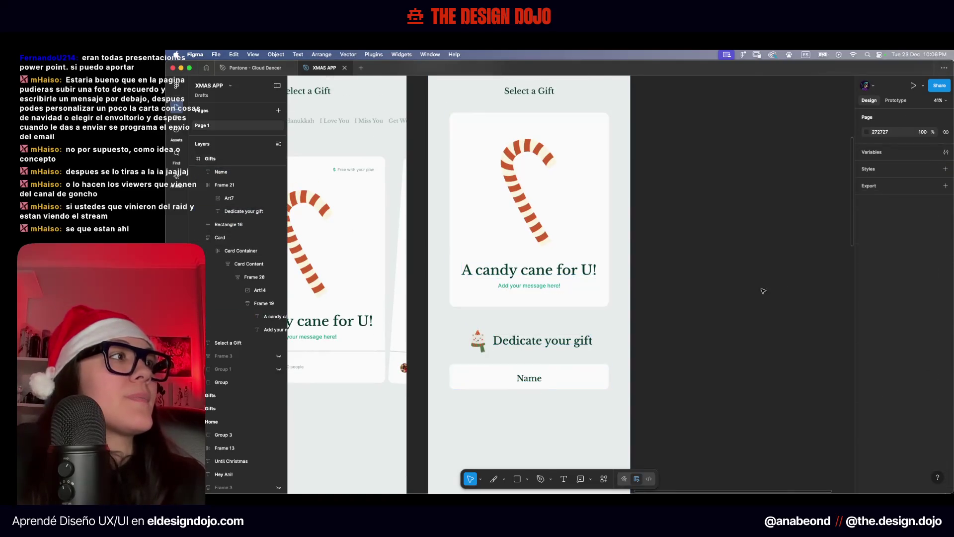
scroll(611, 308, down, 4)
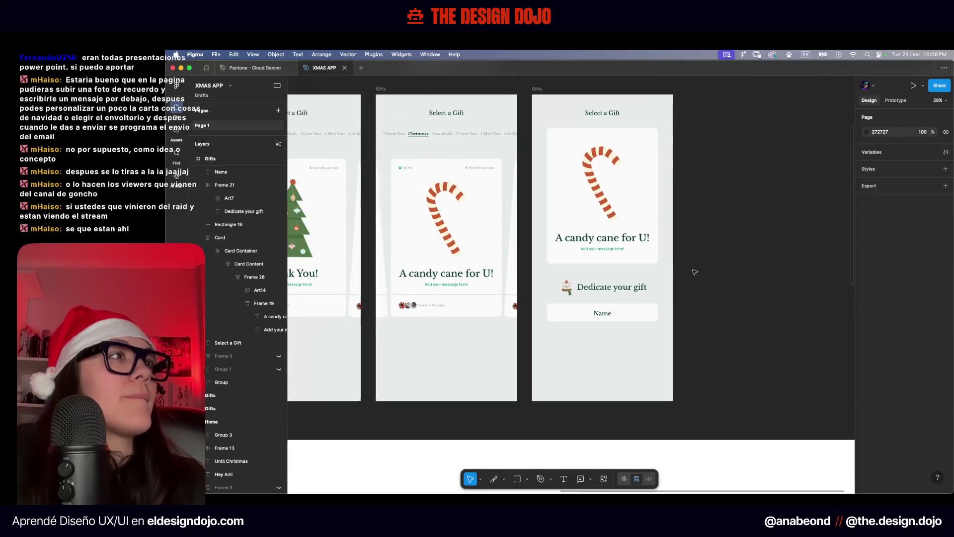
Stack the snowman icon vertically above the 'Dedicate your gift' caption, centred
click(607, 284)
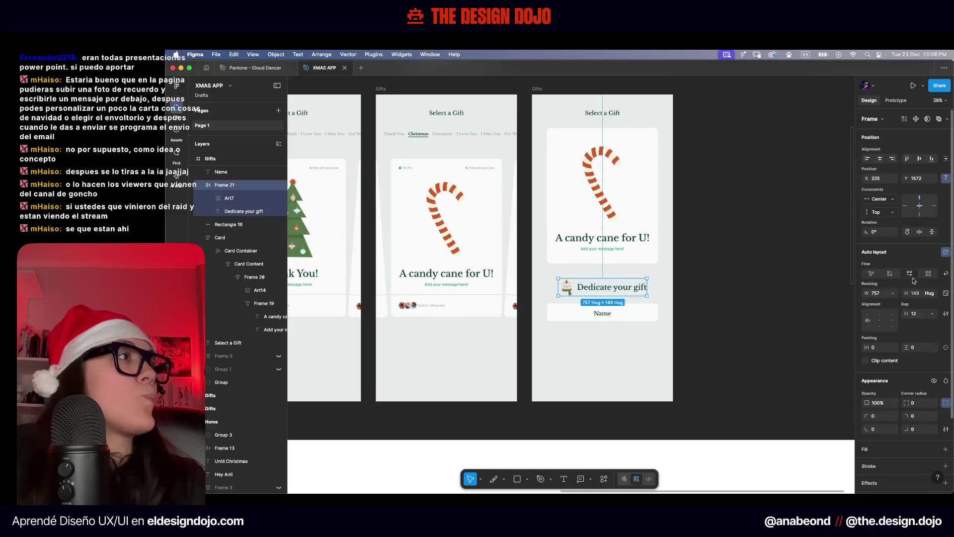
click(890, 273)
click(880, 316)
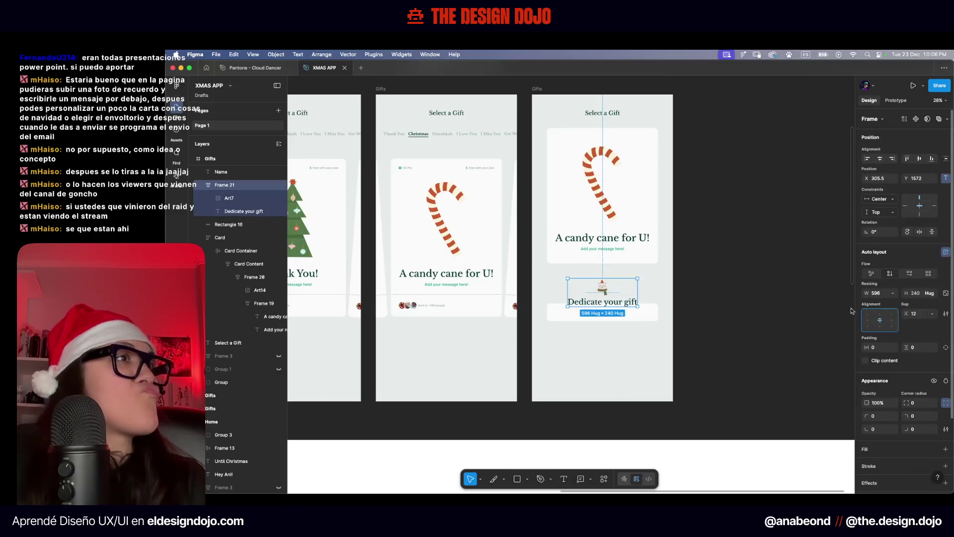
Try the green message text style on the caption, then undo back to the serif heading
key(Return)
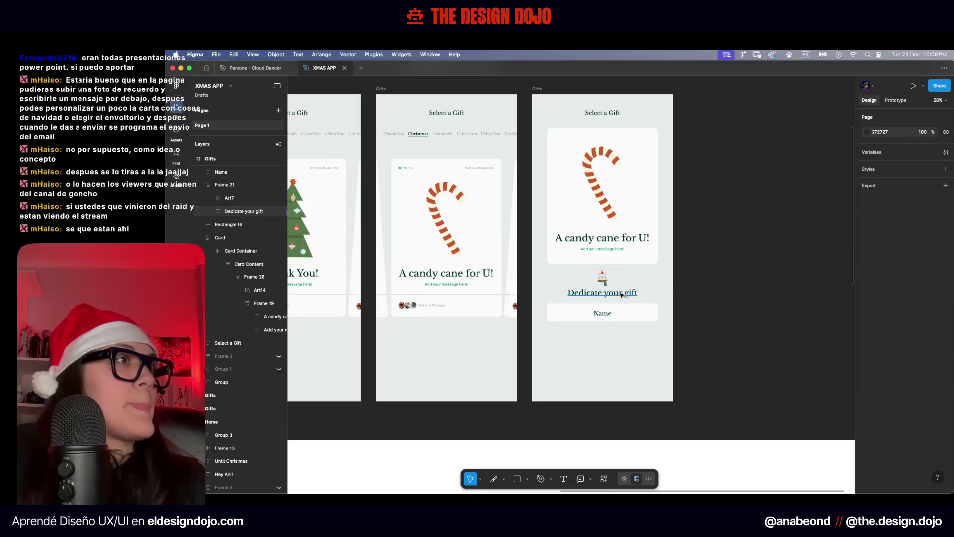
scroll(639, 285, up, 5)
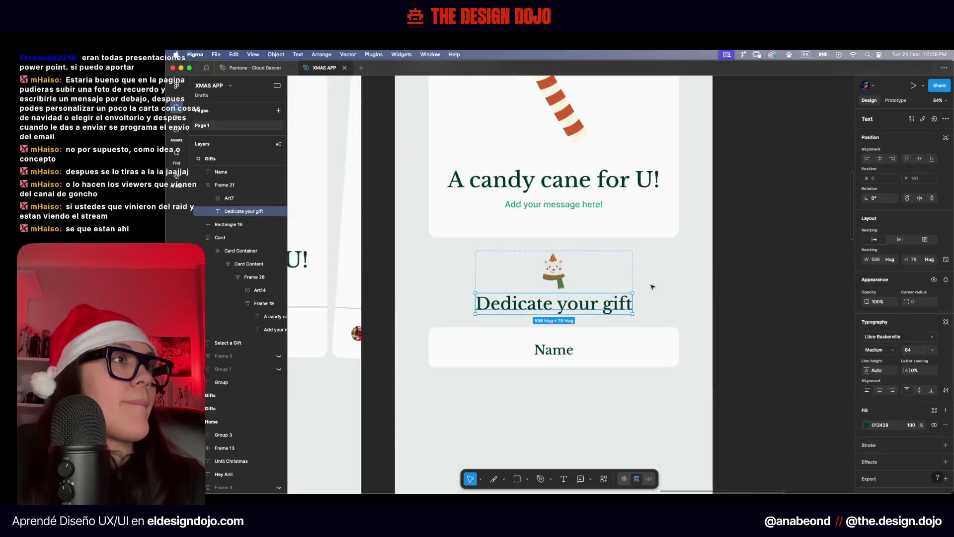
super+click(554, 204)
key(super+alt+c)
click(553, 298)
key(super+alt+v)
click(670, 284)
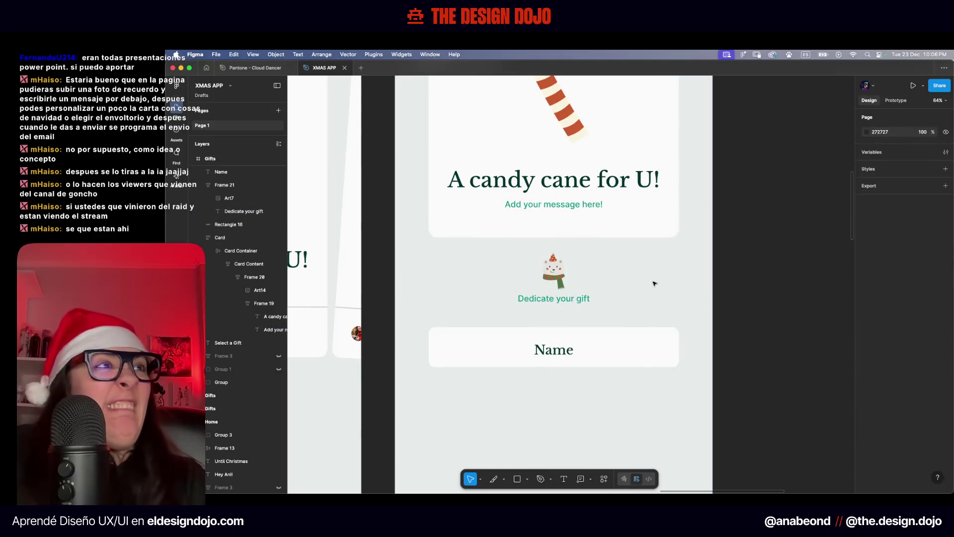
key(super+z)
Shrink the caption to font size 32 and nudge the icon-and-caption group down
click(677, 268)
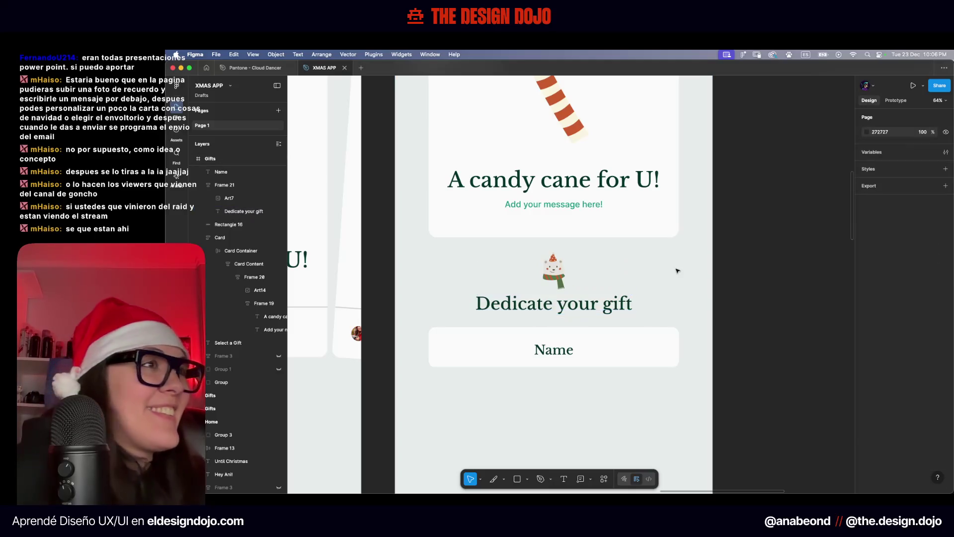
click(636, 301)
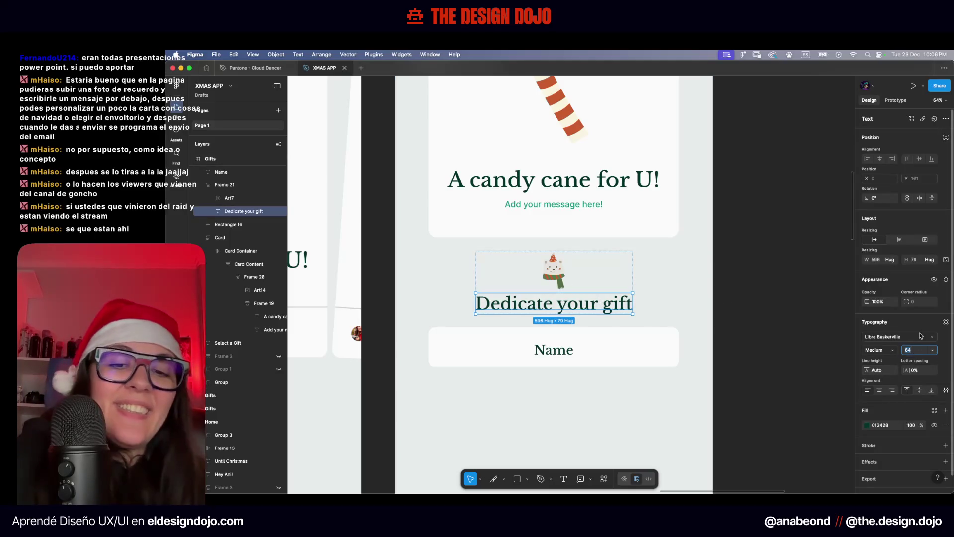
text(32)
key(Return)
key(Escape)
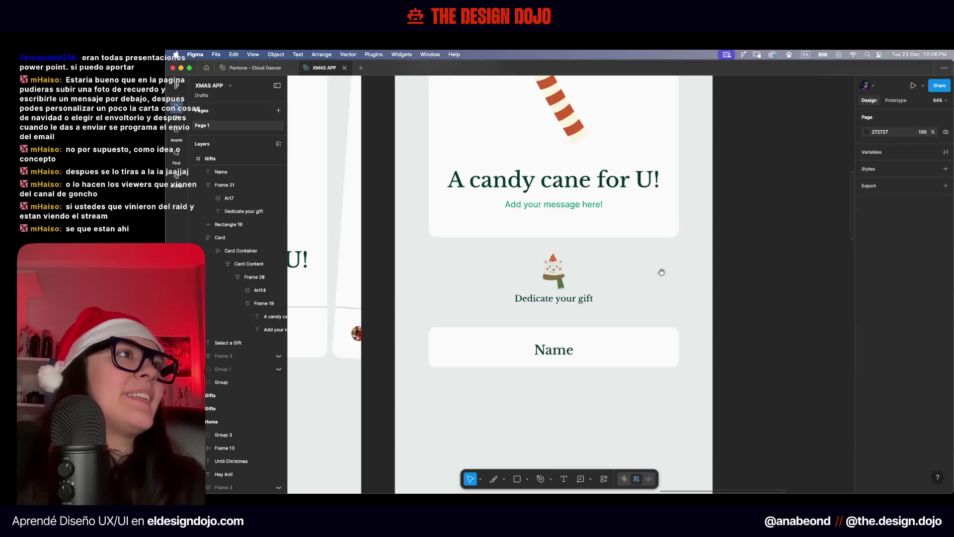
scroll(660, 270, up, 1)
click(571, 278)
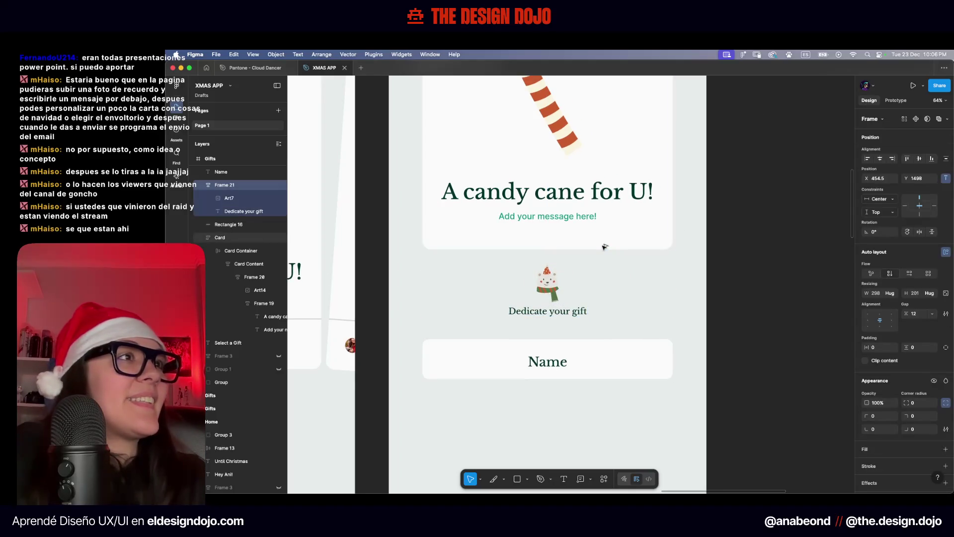
key(shift+Down)
key(Down)
key(Down)
key(Down)
Check the group's spacing against the Name field below, then clear the selection
click(563, 370)
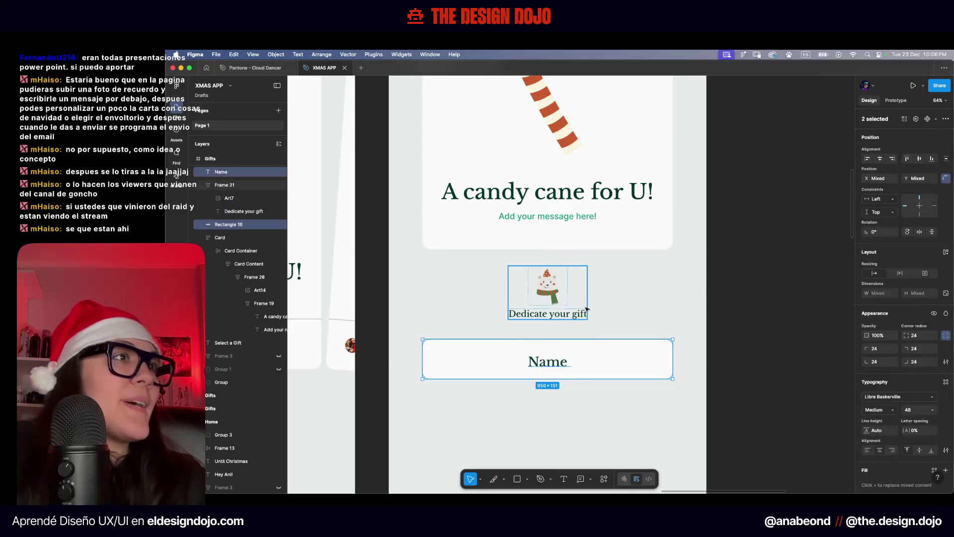
shift+click(547, 361)
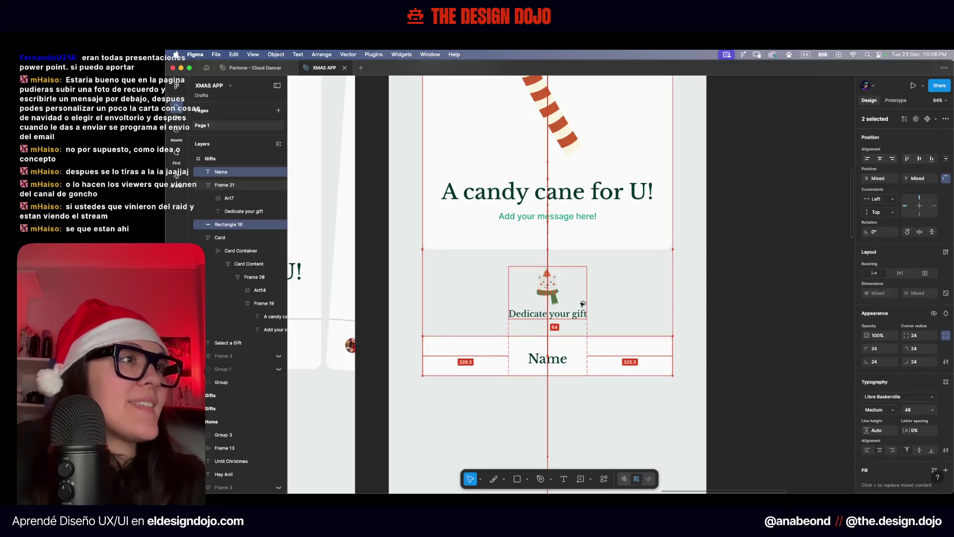
key(Escape)
scroll(703, 203, down, 5)
scroll(702, 203, up, 5)
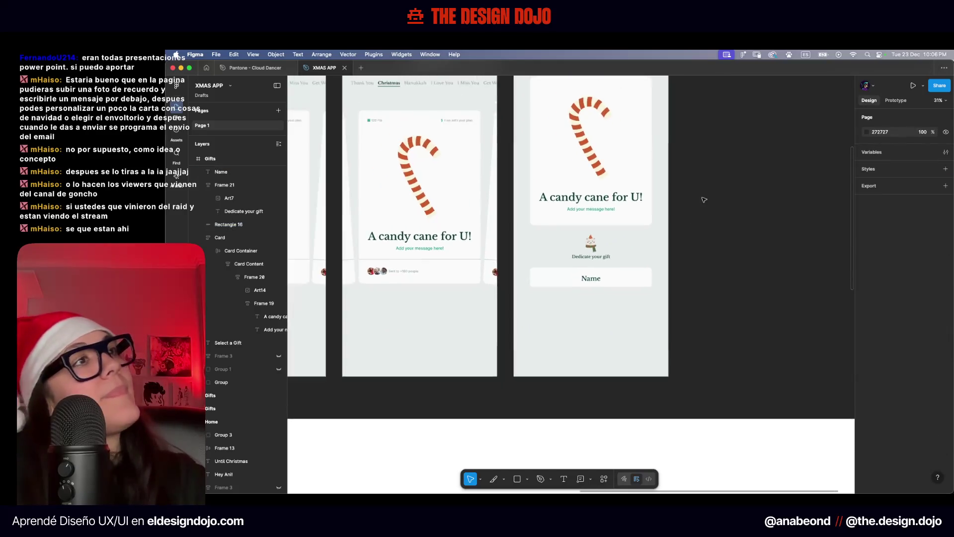
Zoom into the candy cane screen and marquee-select the Name label with its rounded box
scroll(660, 303, down, 2)
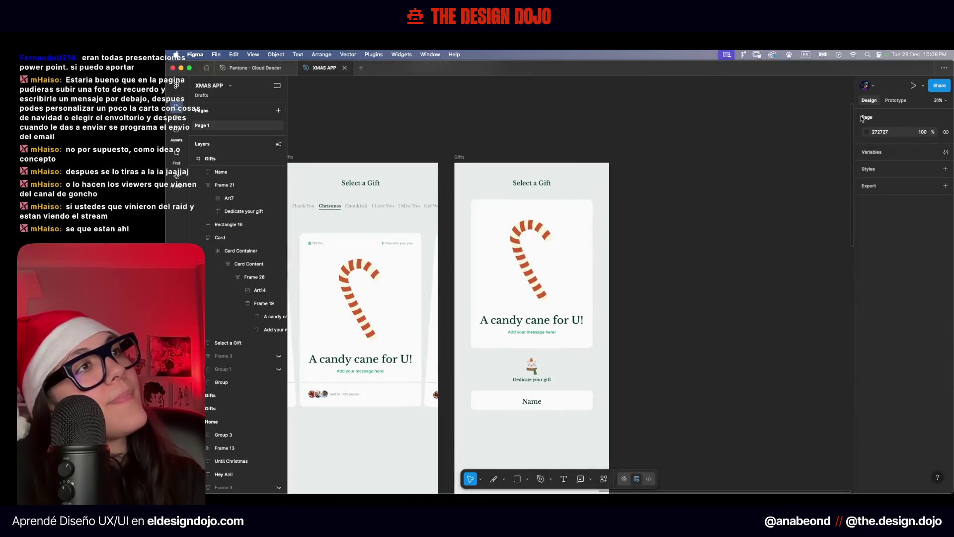
scroll(673, 271, down, 5)
scroll(695, 298, left, 3)
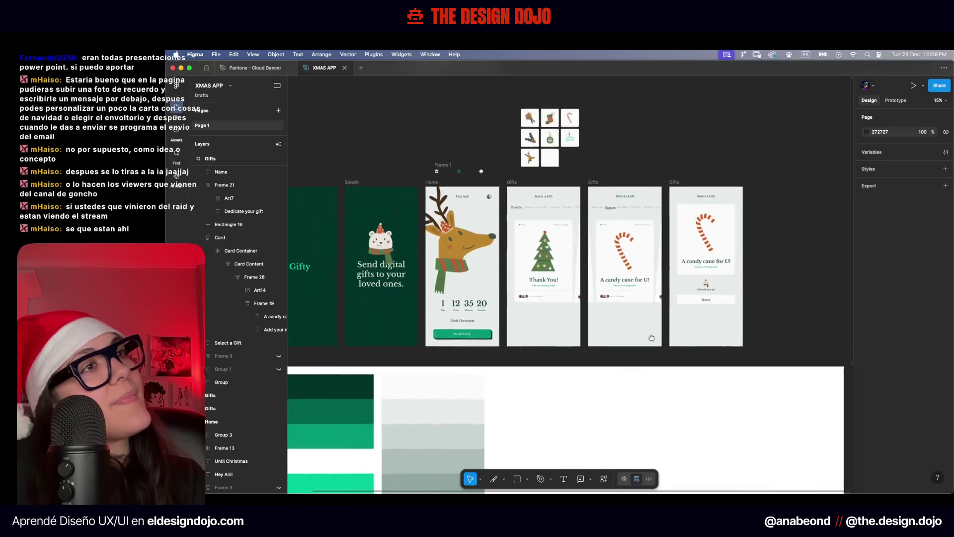
scroll(730, 338, right, 5)
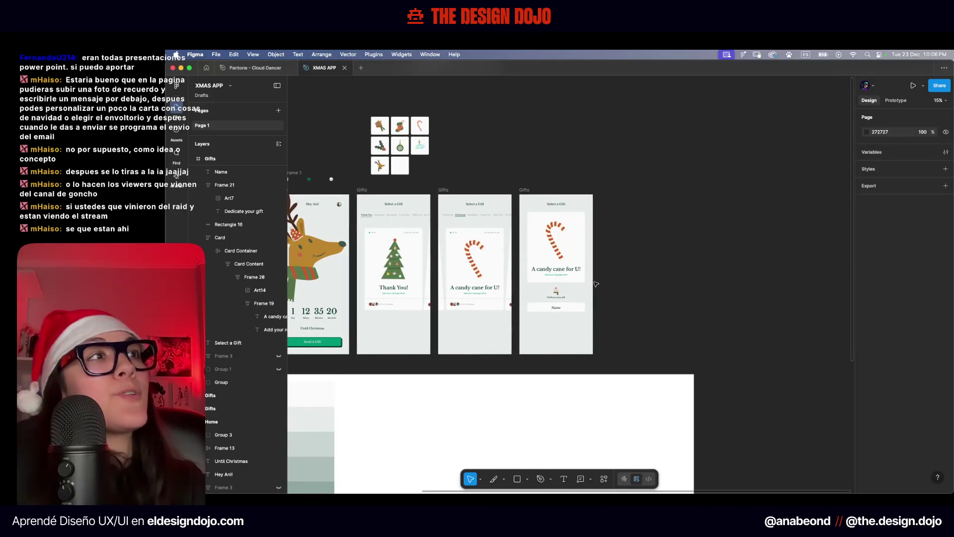
scroll(600, 280, up, 3)
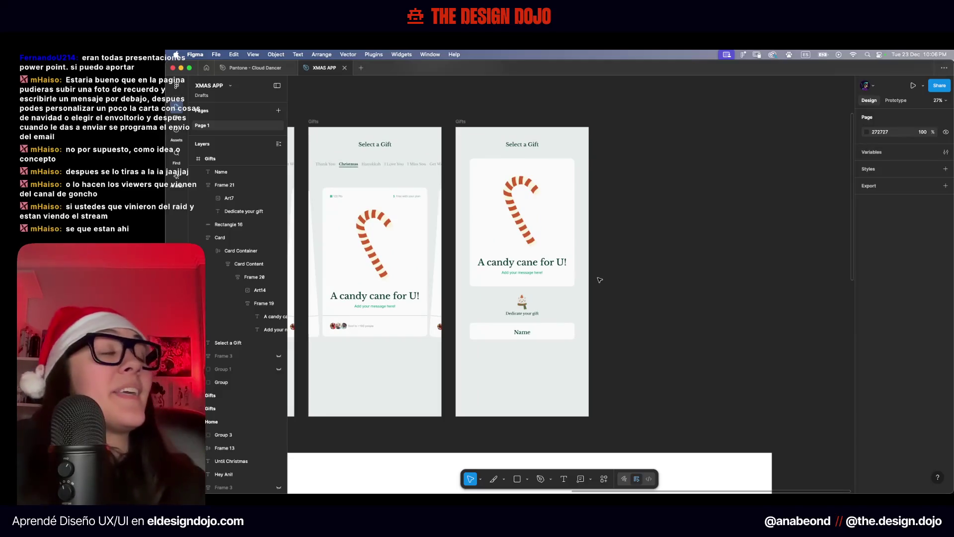
scroll(509, 348, up, 5)
drag(652, 169, 647, 194)
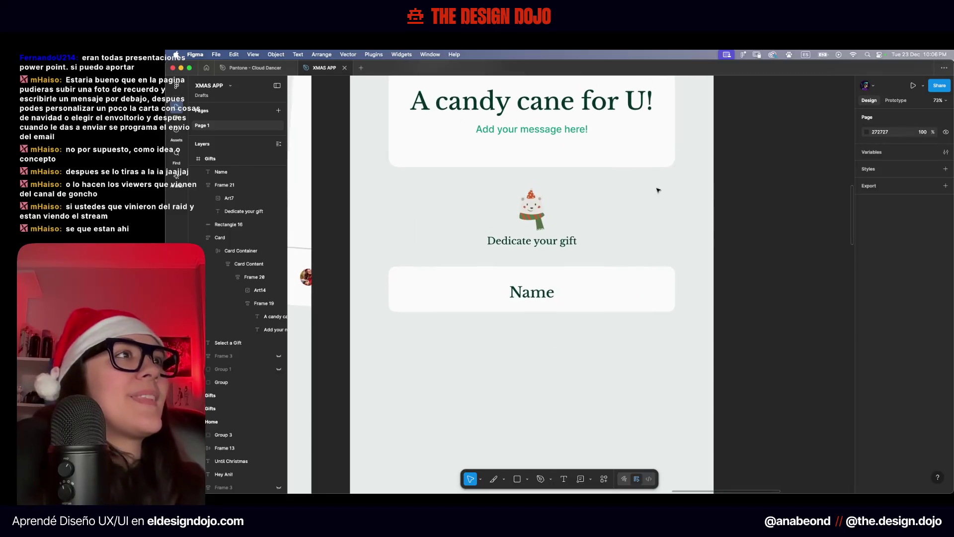
scroll(658, 190, down, 10)
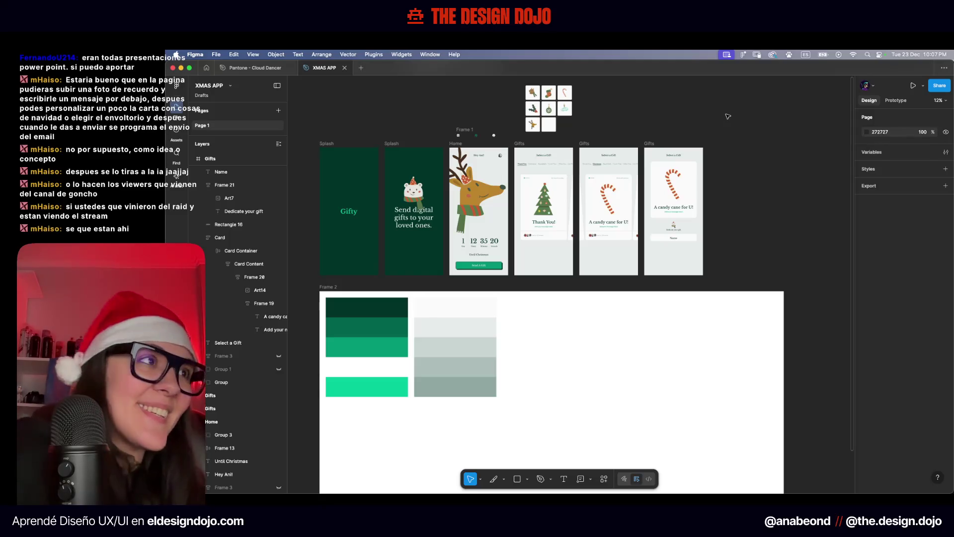
scroll(708, 223, up, 5)
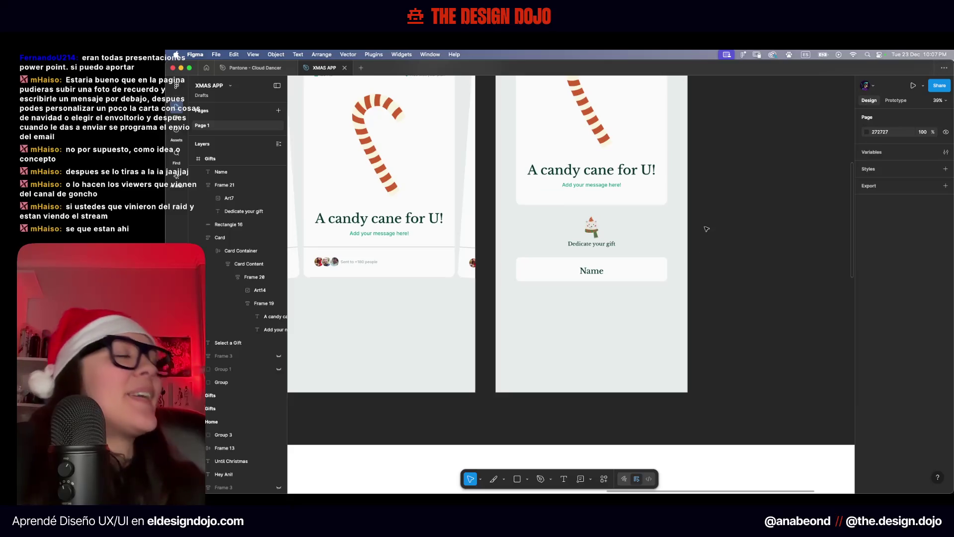
scroll(707, 228, up, 5)
drag(425, 358, 497, 318)
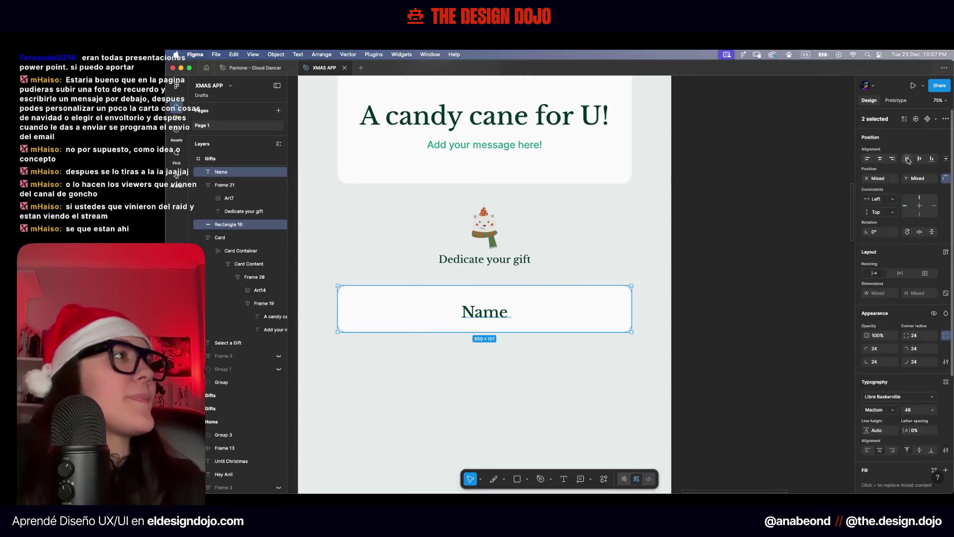
Duplicate the Name box just below and relabel the copy 'Email'
scroll(820, 214, left, 3)
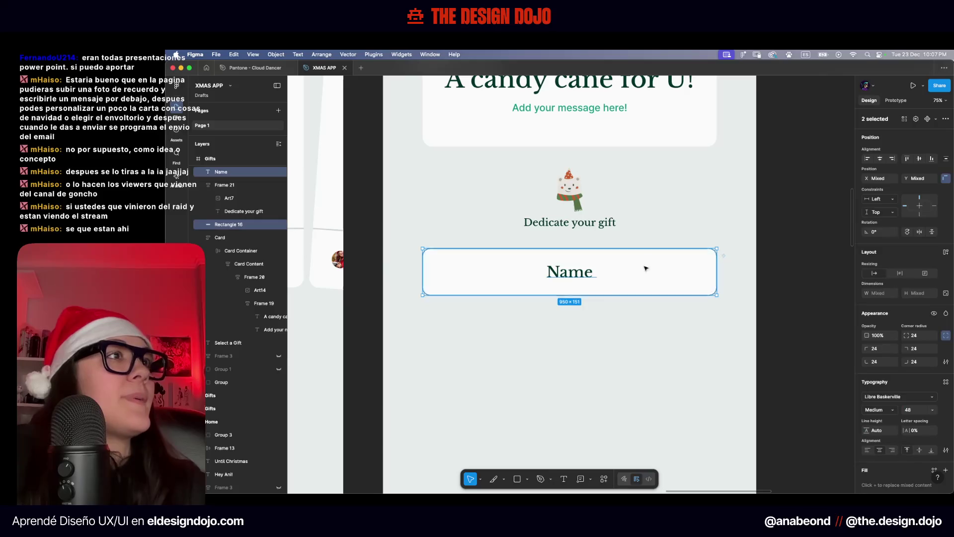
mouse_move(643, 268)
alt+mouse_down()
mouse_move(649, 312)
mouse_move(650, 296)
alt+mouse_up()
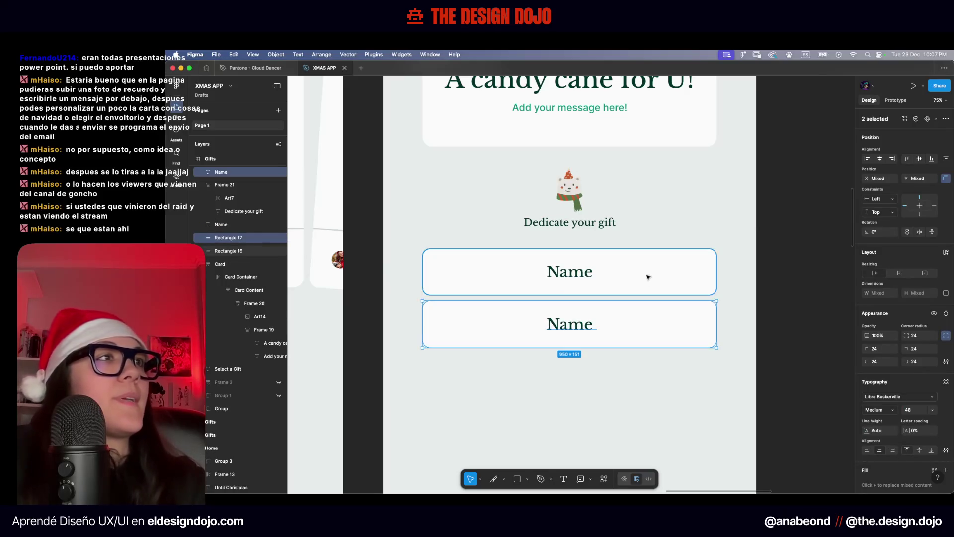
click(487, 317)
key(Escape)
double_click(575, 326)
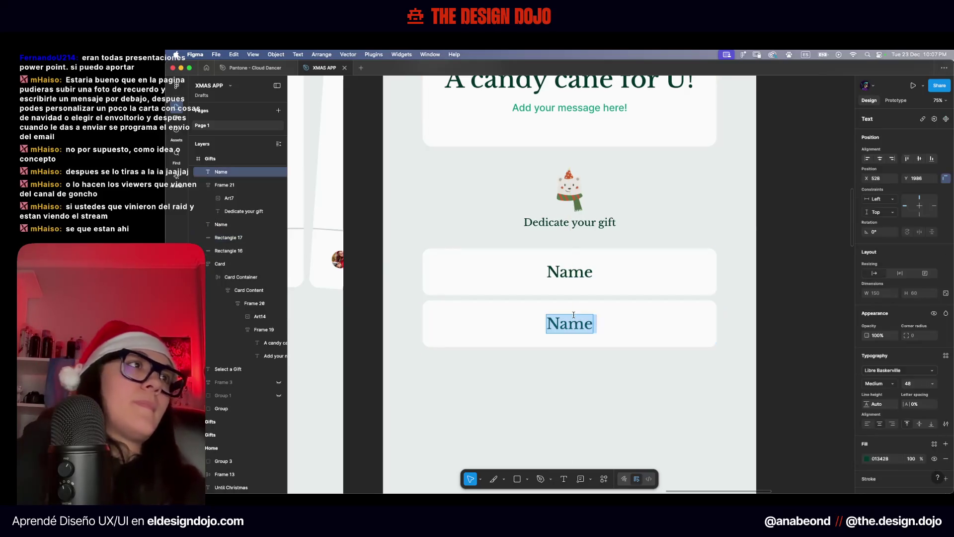
text(Email)
key(Escape)
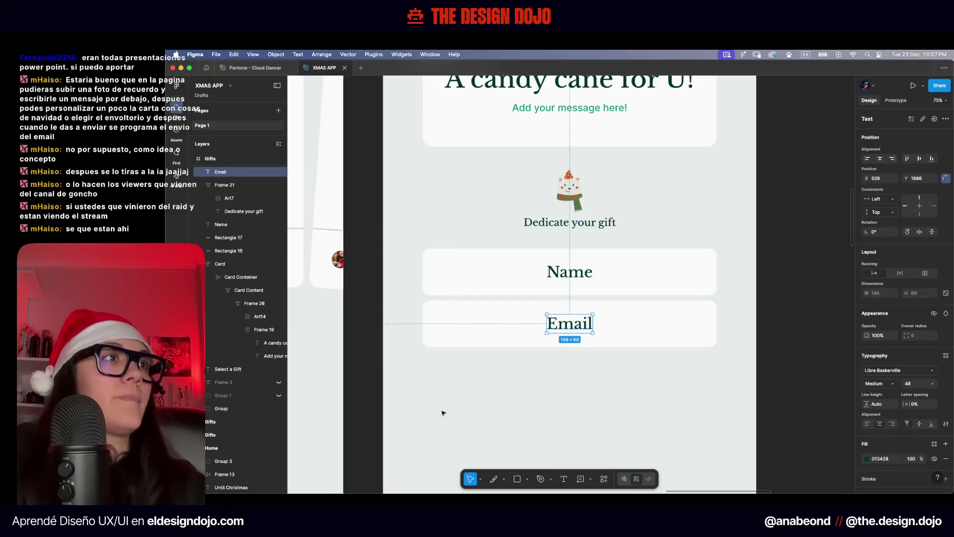
Duplicate the Email box below it and relabel the copy 'Your Message'
mouse_move(491, 383)
mouse_down()
mouse_move(547, 341)
mouse_move(646, 323)
mouse_move(647, 373)
mouse_up()
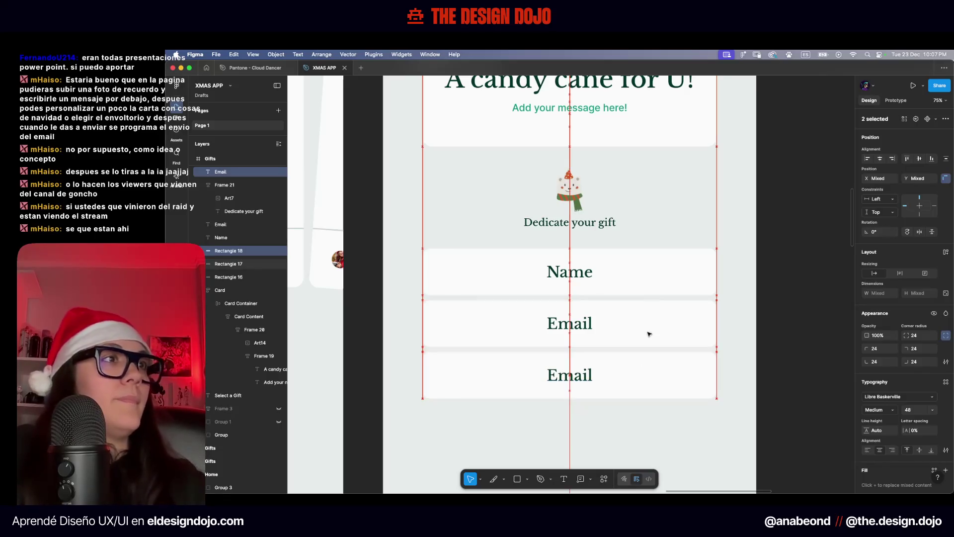
click(585, 453)
double_click(567, 376)
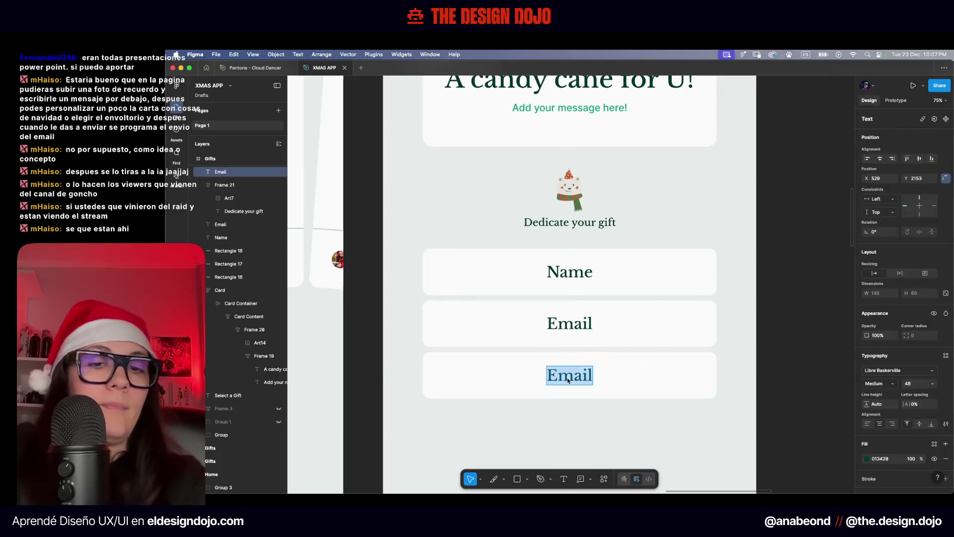
text(Your Message)
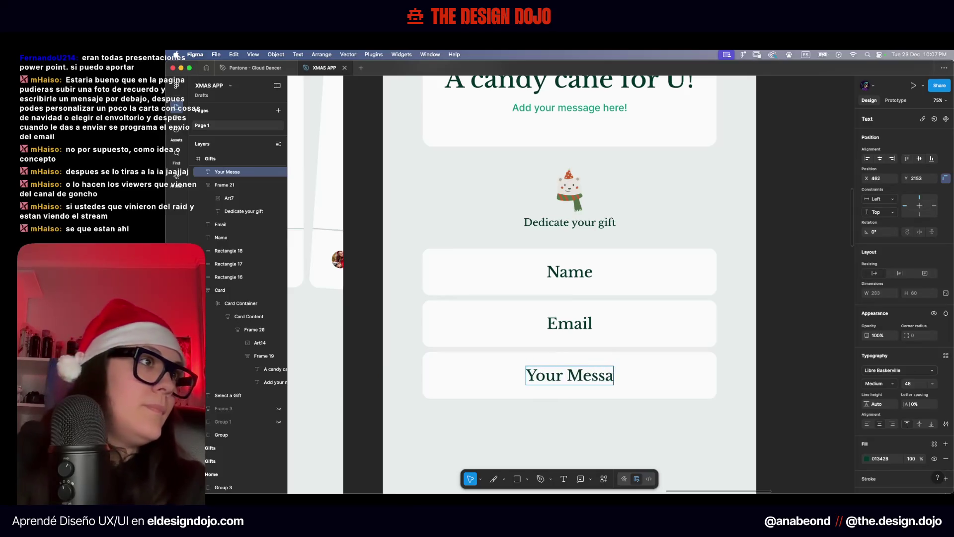
key(Escape)
scroll(656, 204, down, 3)
scroll(613, 217, up, 6)
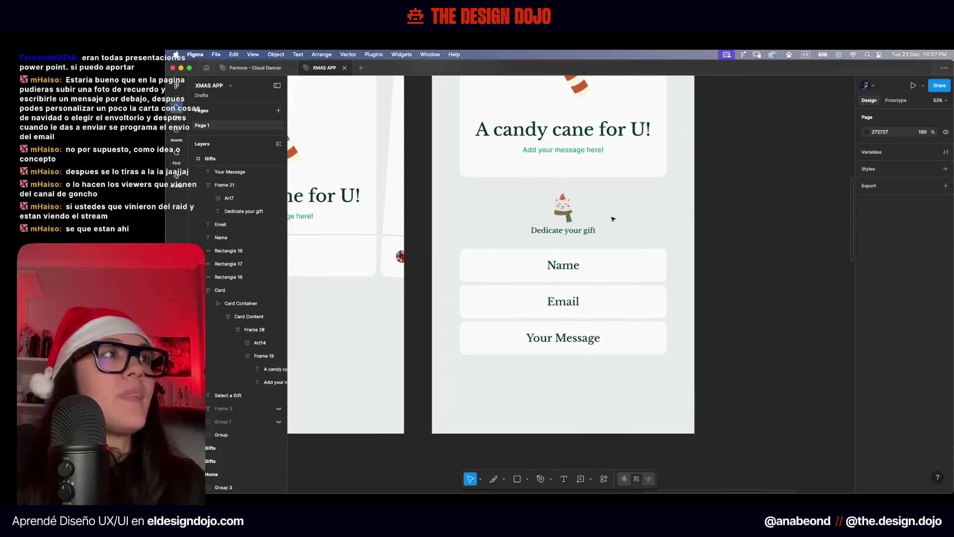
double_click(566, 243)
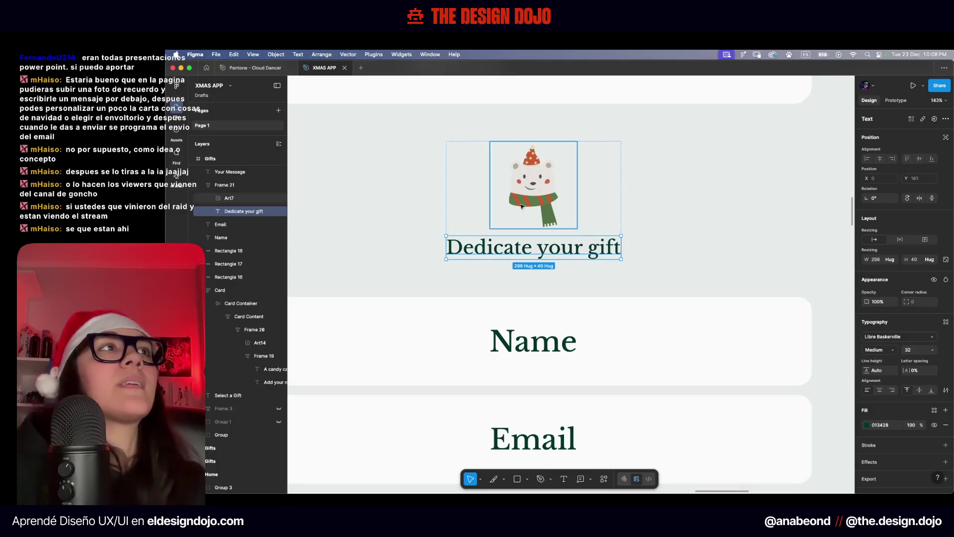
click(734, 234)
scroll(618, 254, down, 5)
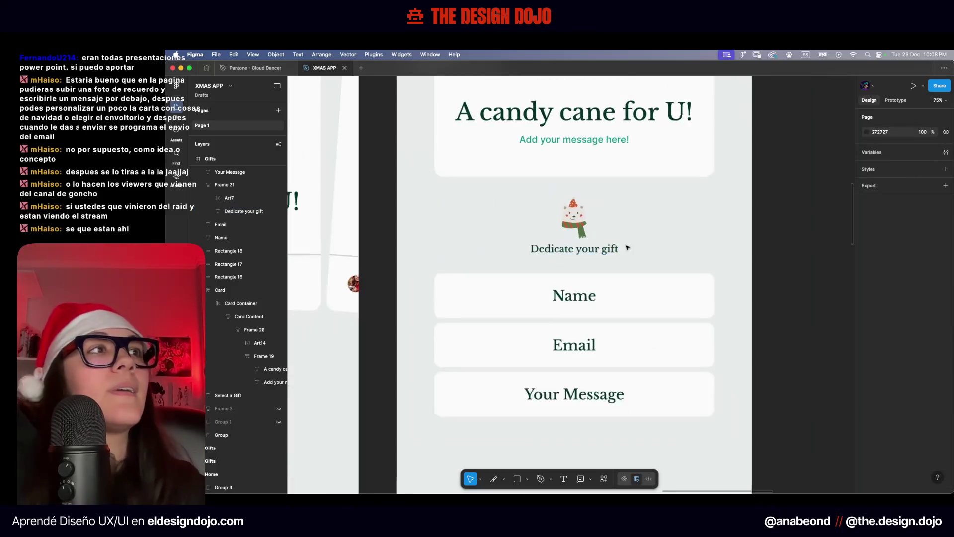
Replace 'Dedicate your gift' with 'Write something cool to that person!' and collapse the layers
double_click(546, 265)
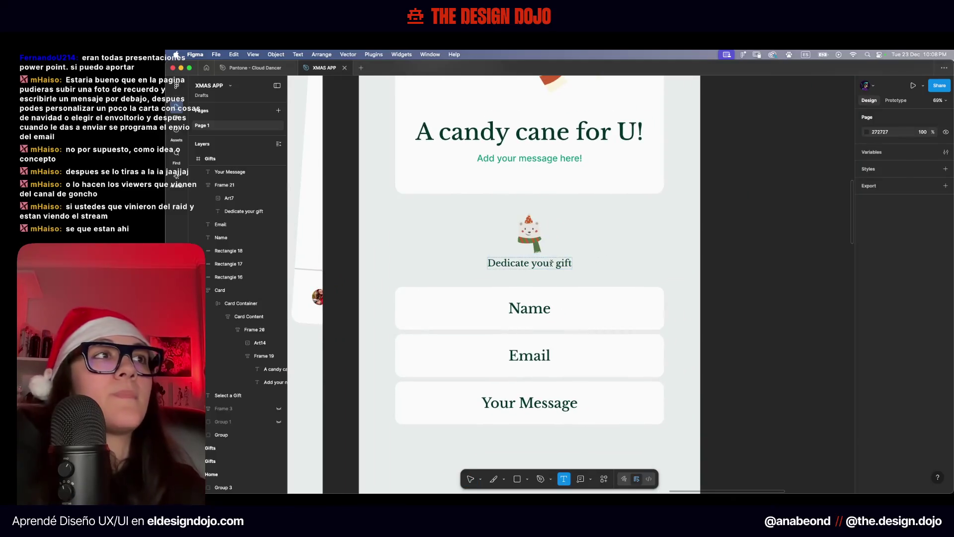
text(Writ)
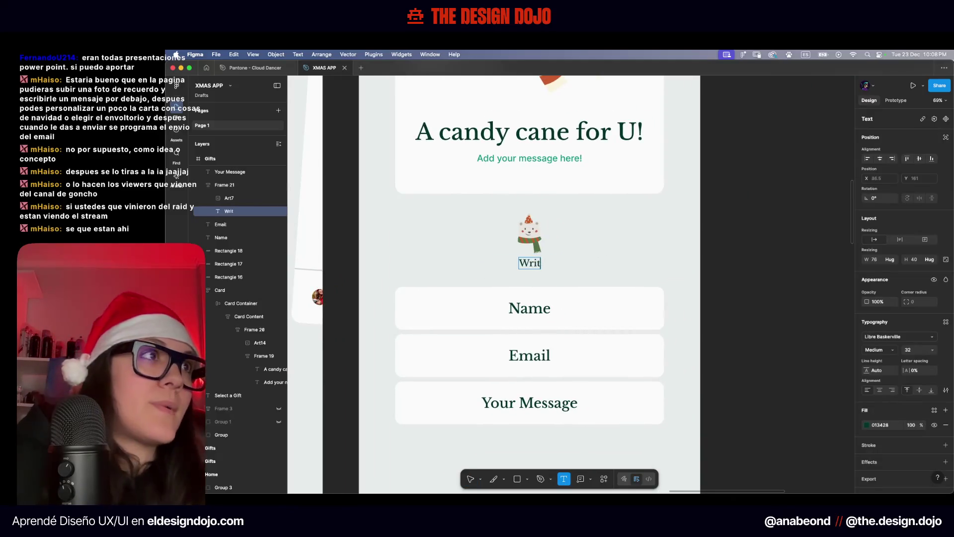
text(e something cool t)
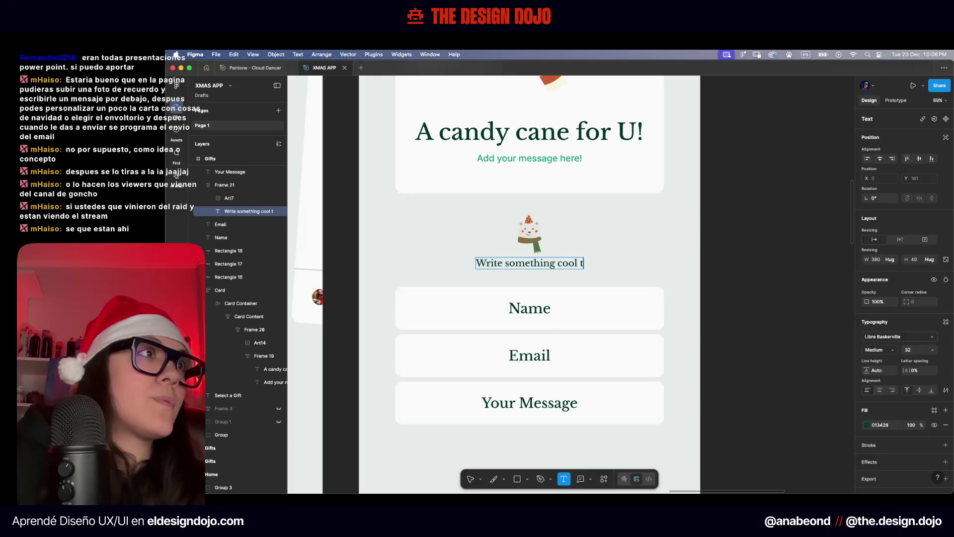
text(o)
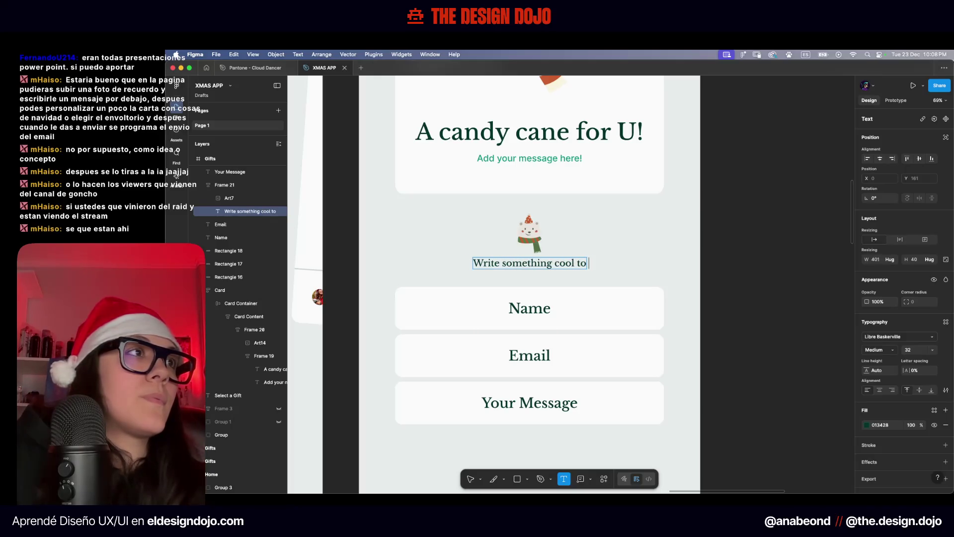
text( that person)
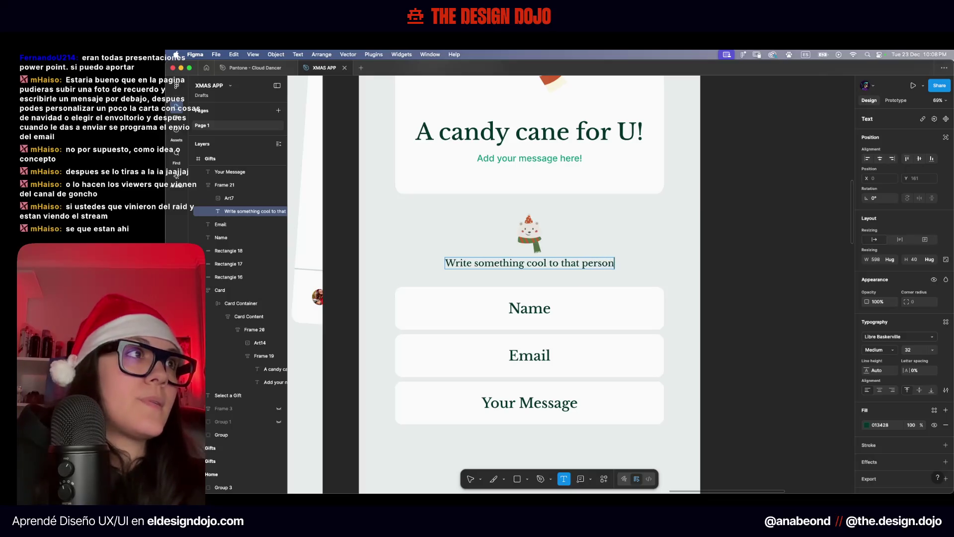
text(!)
key(Escape)
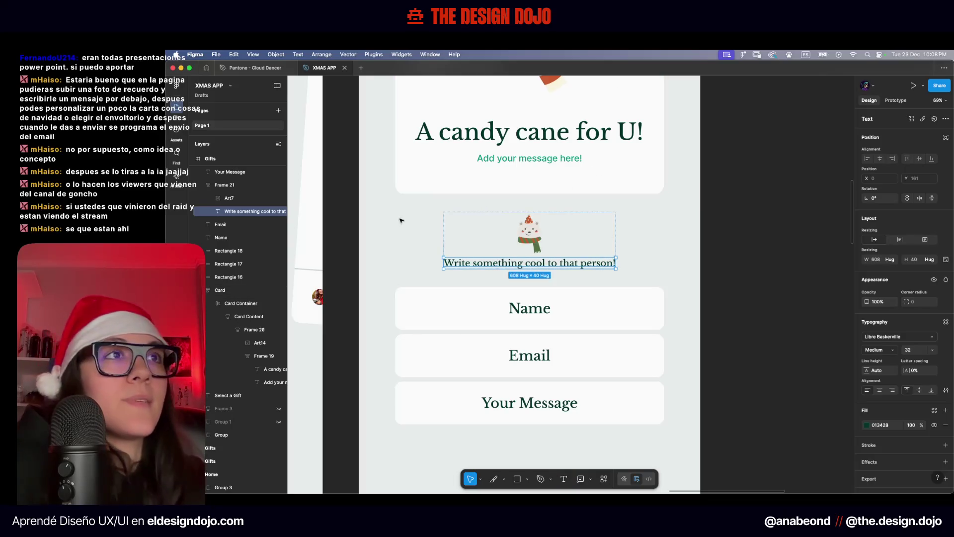
click(400, 219)
key(alt+l)
Select the Name, Email and Your Message labels and sample a light grey colour for them
scroll(714, 237, down, 5)
scroll(714, 237, down, 3)
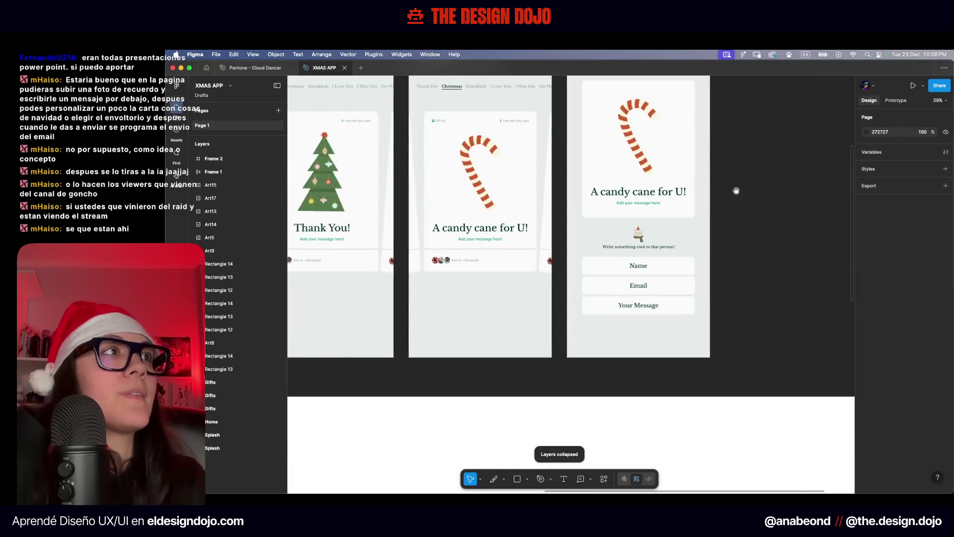
scroll(695, 209, up, 2)
scroll(683, 271, up, 2)
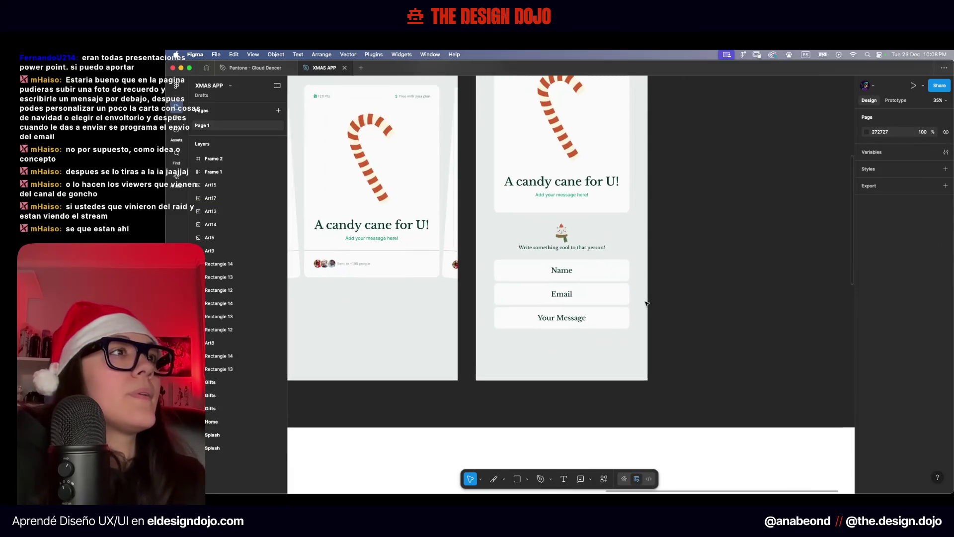
click(541, 277)
shift+click(538, 302)
shift+click(538, 326)
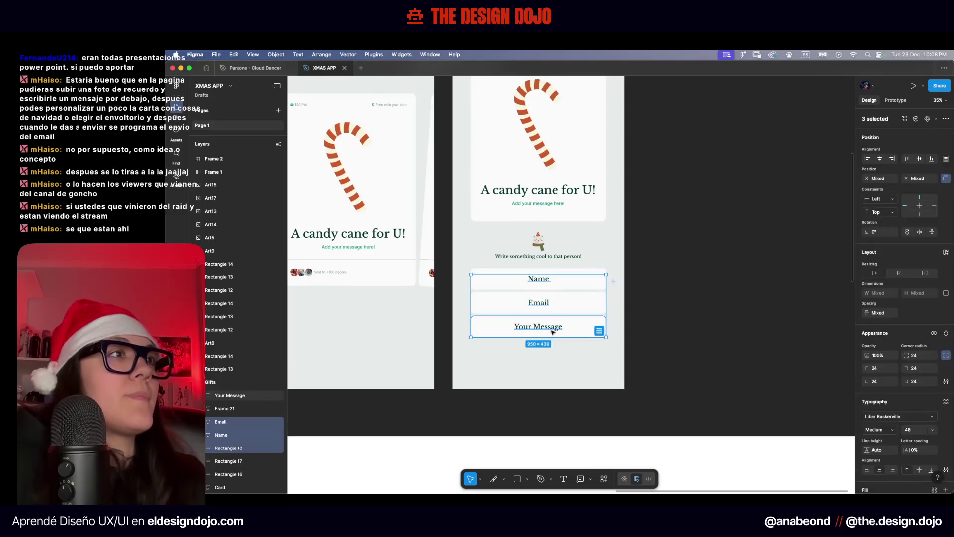
scroll(558, 346, down, 2)
scroll(577, 296, down, 5)
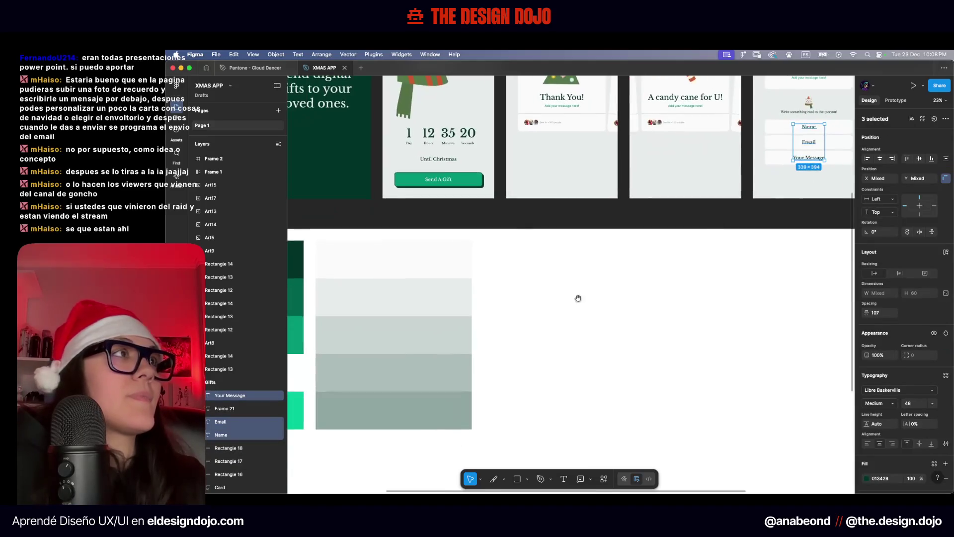
key(i)
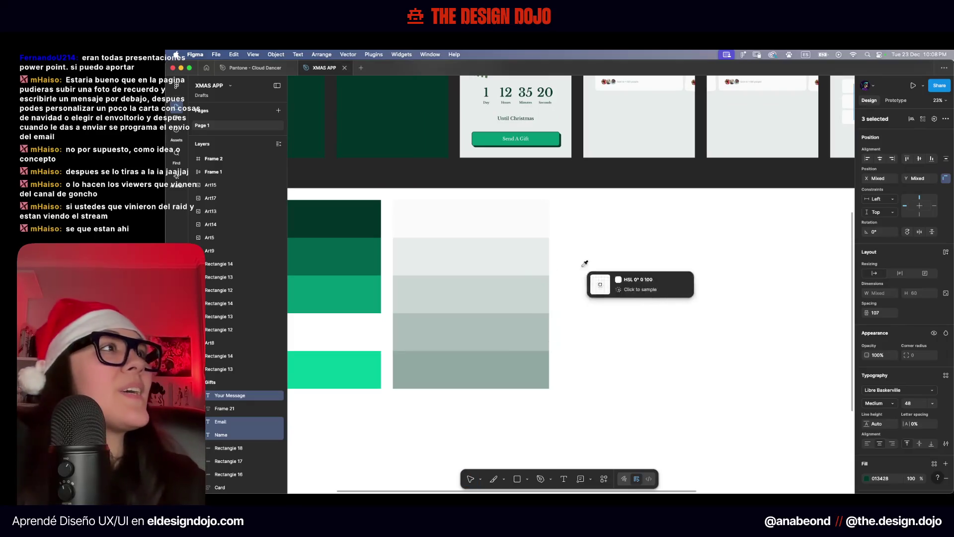
click(516, 293)
Try a darker grey, then settle the three labels on the grey-green swatch colour
scroll(650, 264, right, 1)
scroll(650, 264, right, 5)
scroll(621, 256, up, 2)
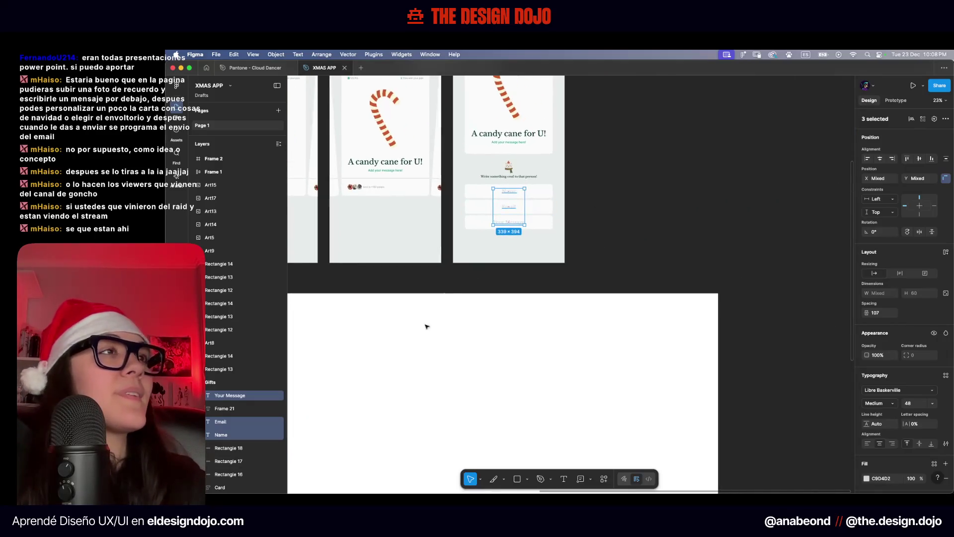
scroll(425, 326, left, 4)
scroll(547, 298, down, 2)
key(i)
click(449, 359)
scroll(612, 291, right, 1)
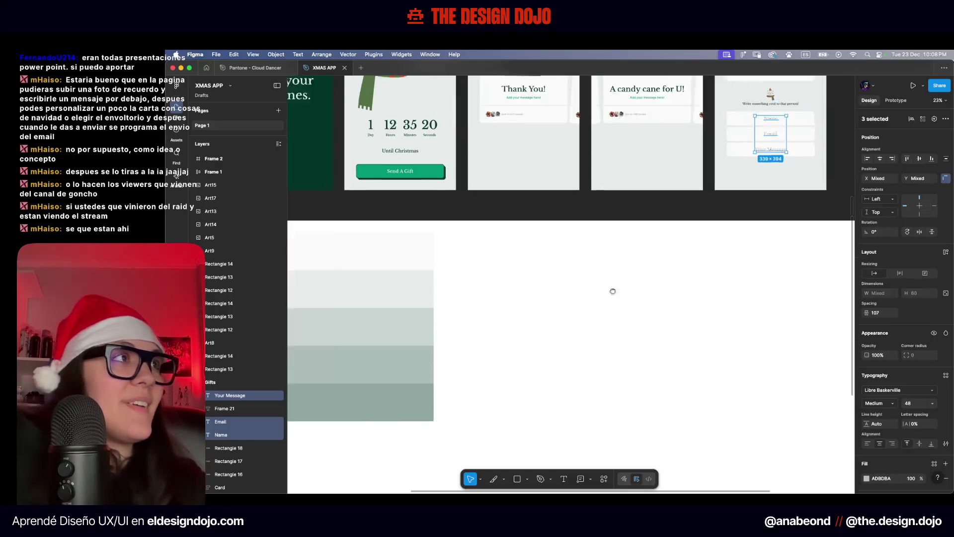
scroll(613, 291, right, 5)
scroll(613, 292, up, 2)
click(663, 251)
key(ctrl+z)
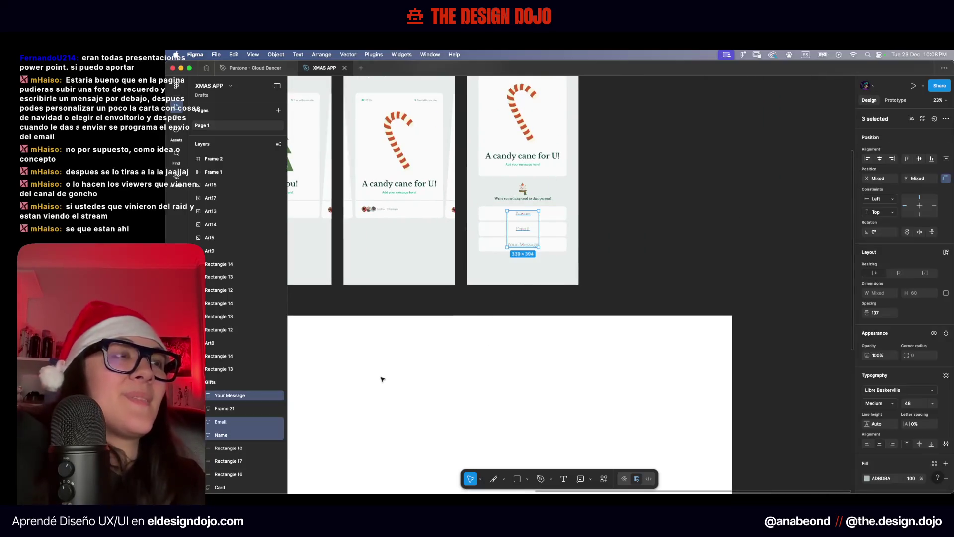
scroll(382, 379, left, 5)
scroll(532, 279, down, 2)
key(i)
click(424, 376)
scroll(583, 260, right, 1)
scroll(584, 260, right, 5)
key(Escape)
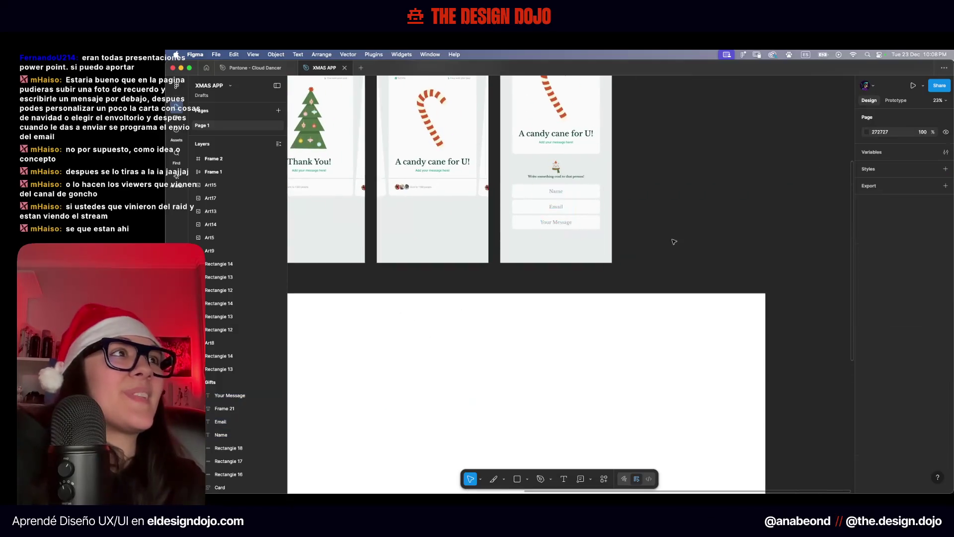
Marquee the three fields, keep only their placeholder texts selected, then deselect
scroll(556, 164, up, 3)
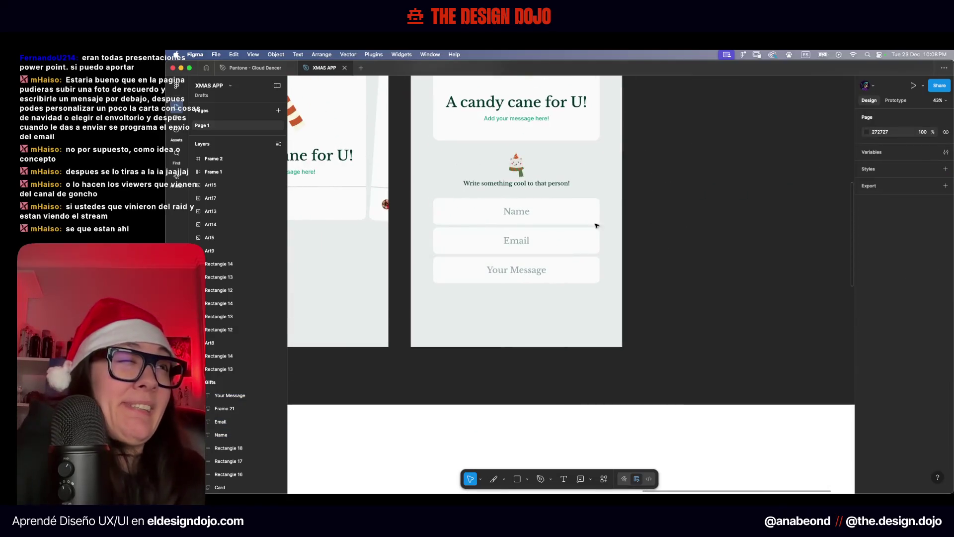
drag(555, 312, 503, 206)
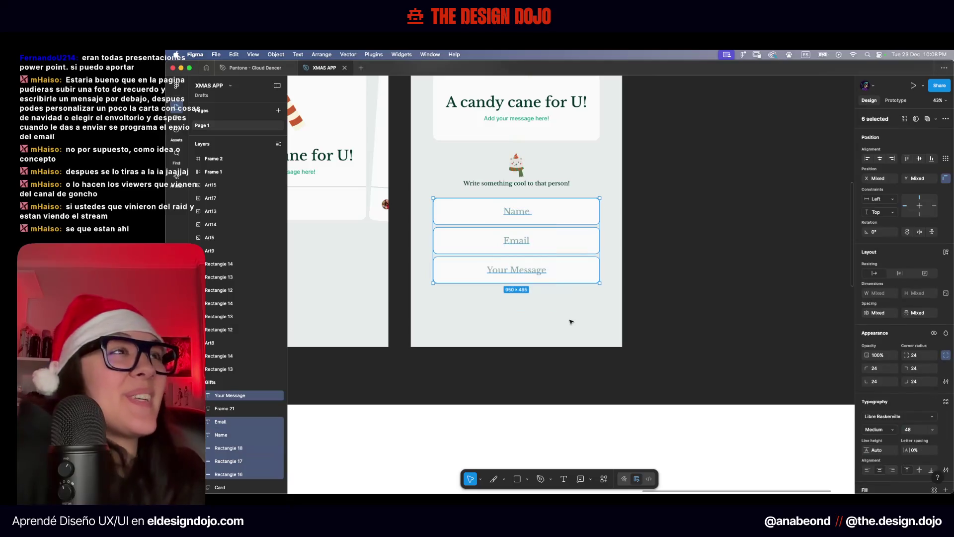
shift+click(590, 261)
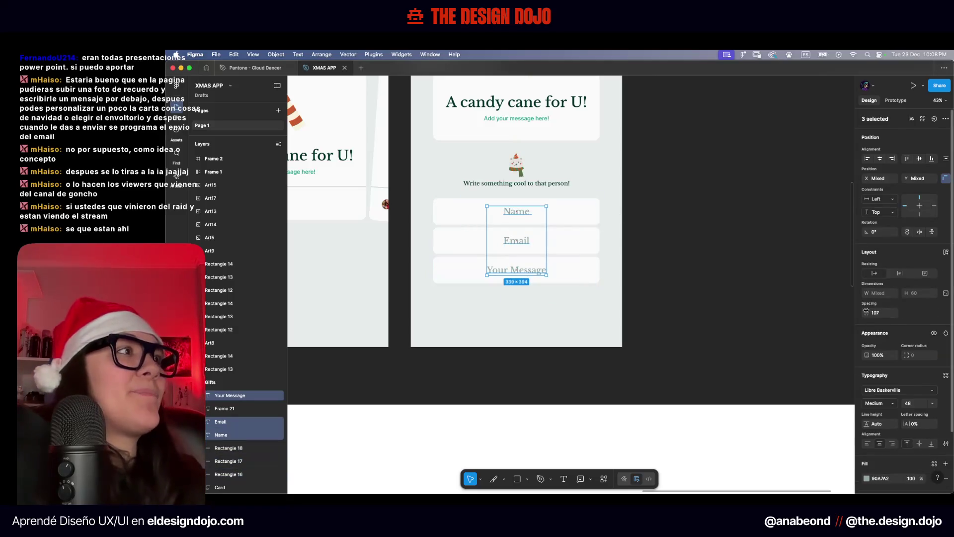
click(750, 286)
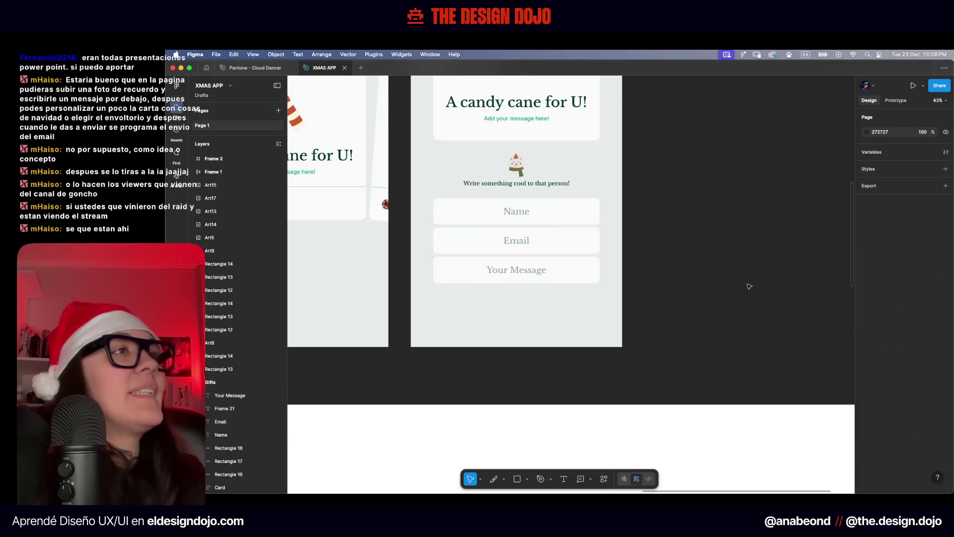
scroll(692, 199, up, 2)
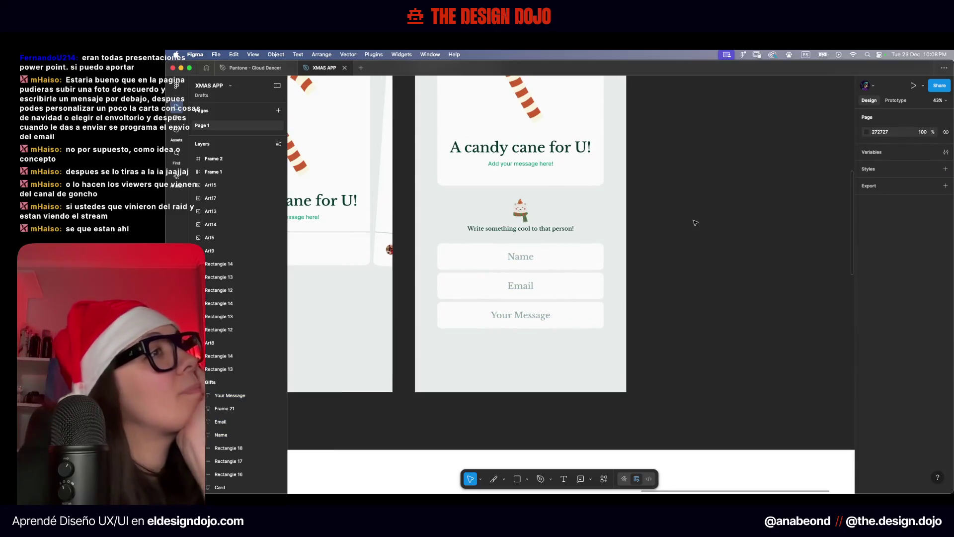
Stretch the Your Message box to about 323 px tall
scroll(695, 223, down, 5)
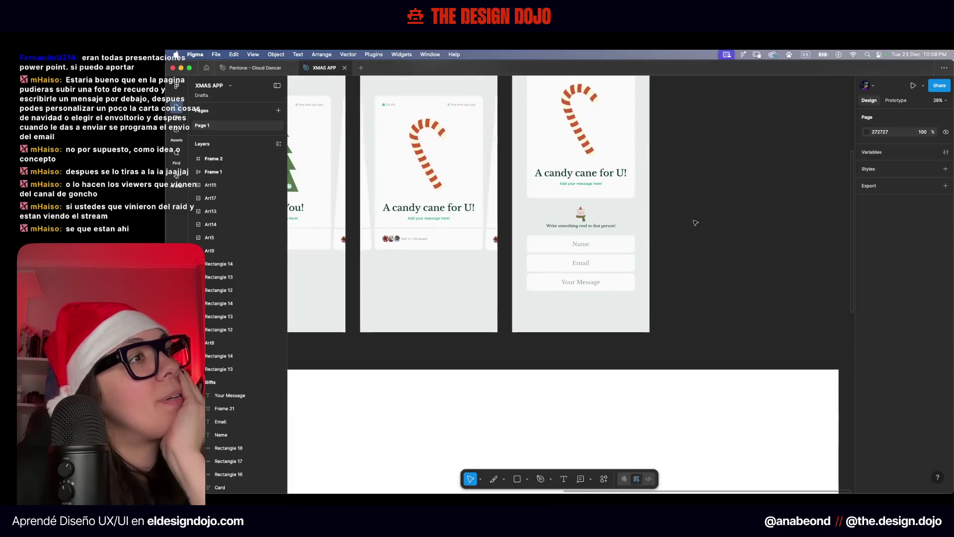
scroll(695, 222, left, 2)
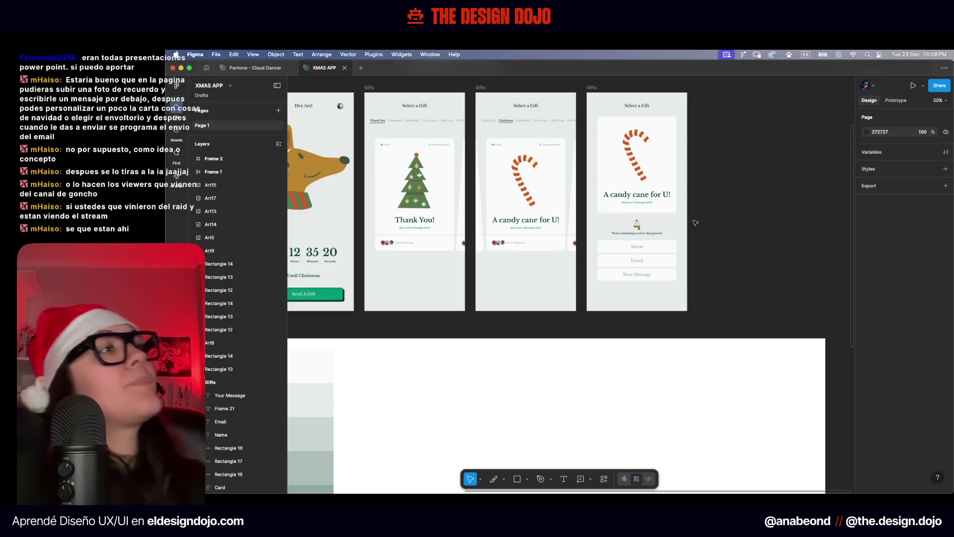
scroll(656, 268, up, 5)
mouse_move(666, 299)
mouse_down()
mouse_move(656, 298)
mouse_move(650, 332)
mouse_up()
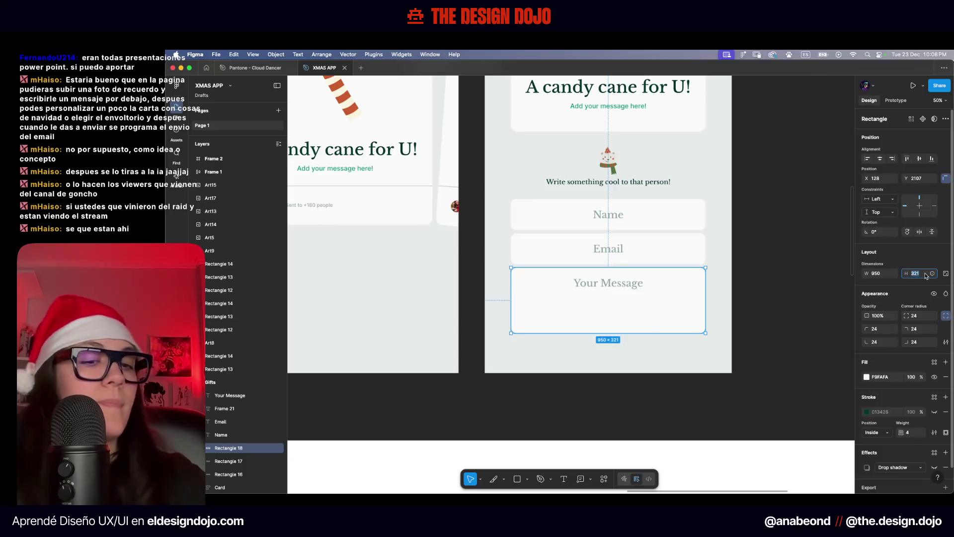
Check the Name text and icon group, then bring the reindeer countdown screen into view
click(662, 214)
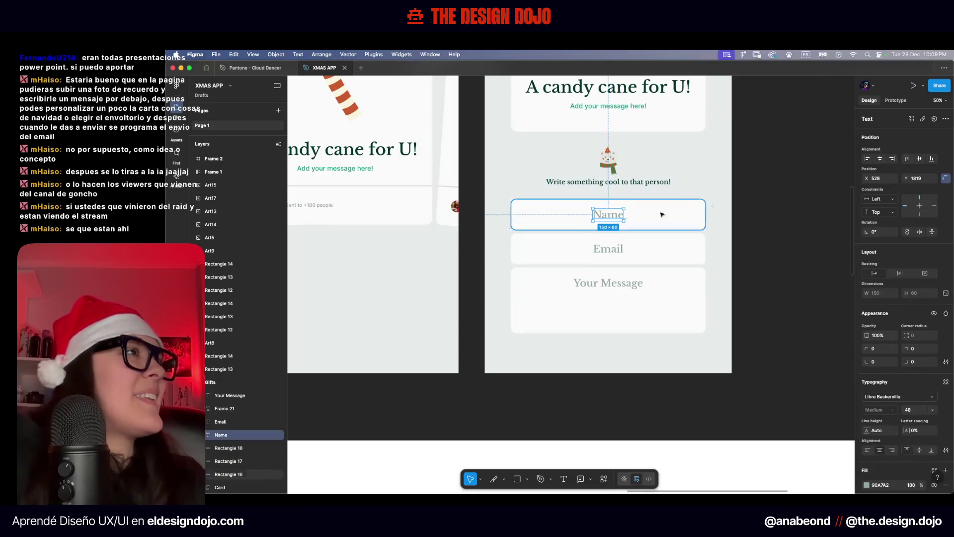
drag(751, 224, 650, 241)
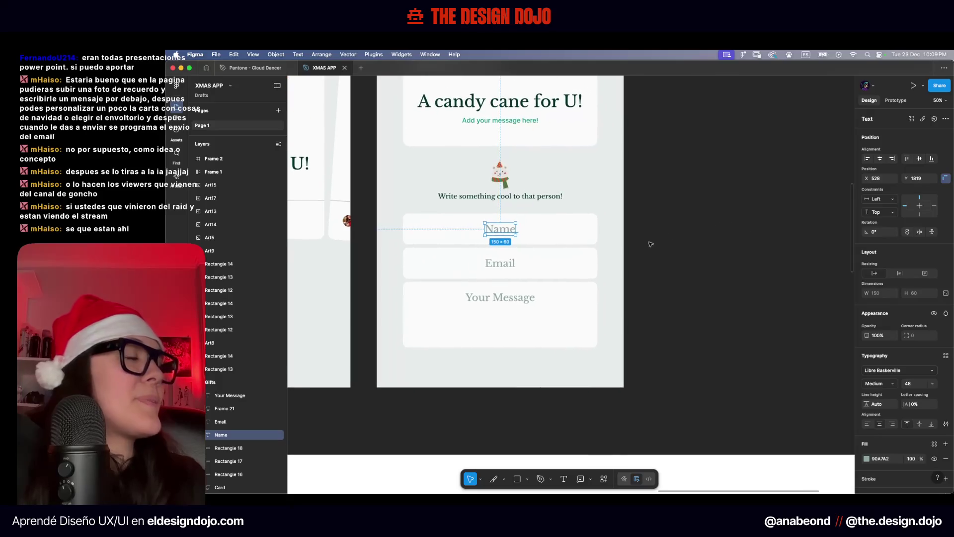
click(539, 198)
click(661, 187)
scroll(658, 191, down, 5)
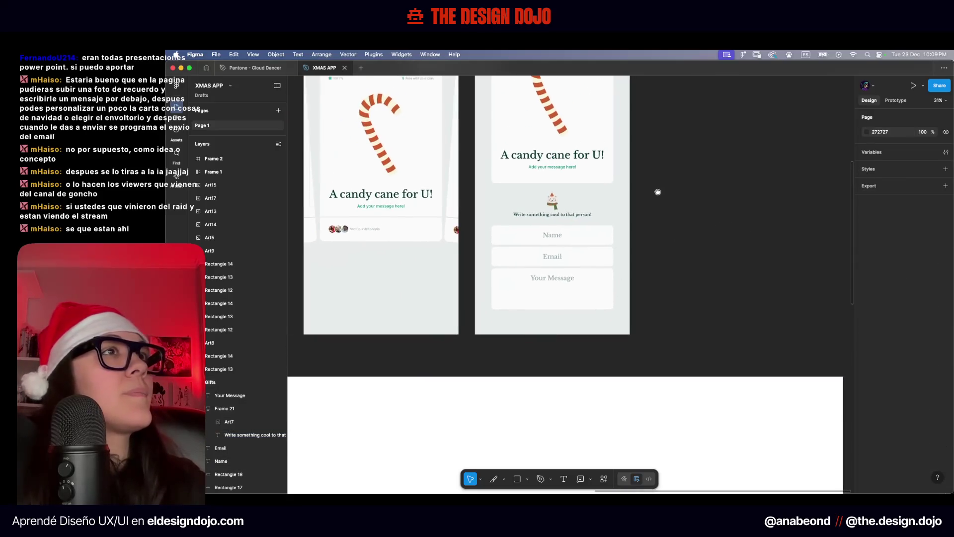
drag(346, 288, 734, 350)
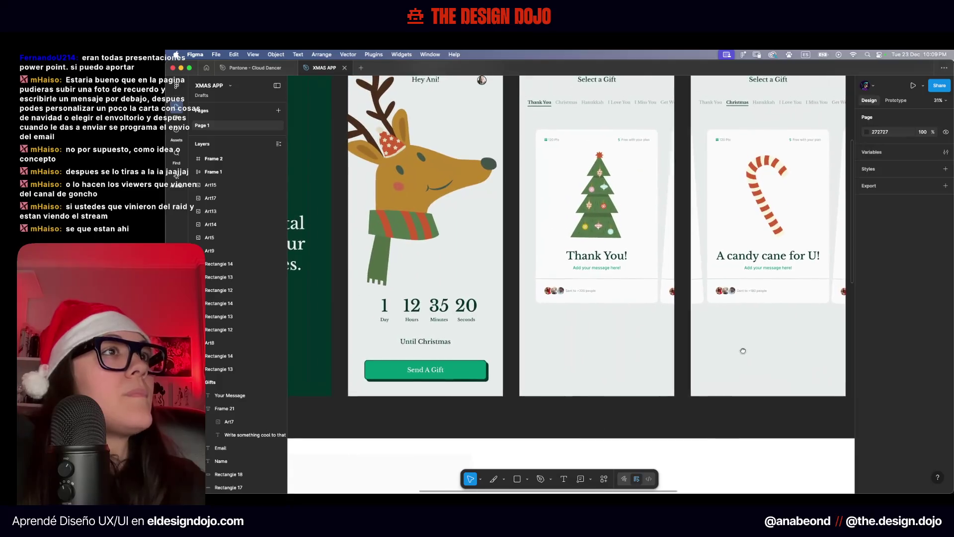
Wrap the countdown numbers and Until Christmas caption in auto layout with a 64 gap
click(426, 340)
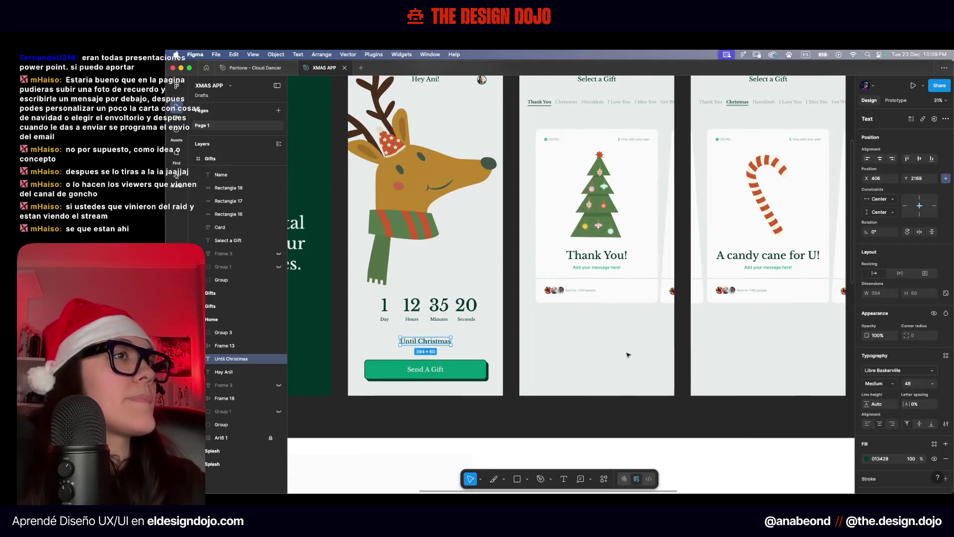
key(alt)
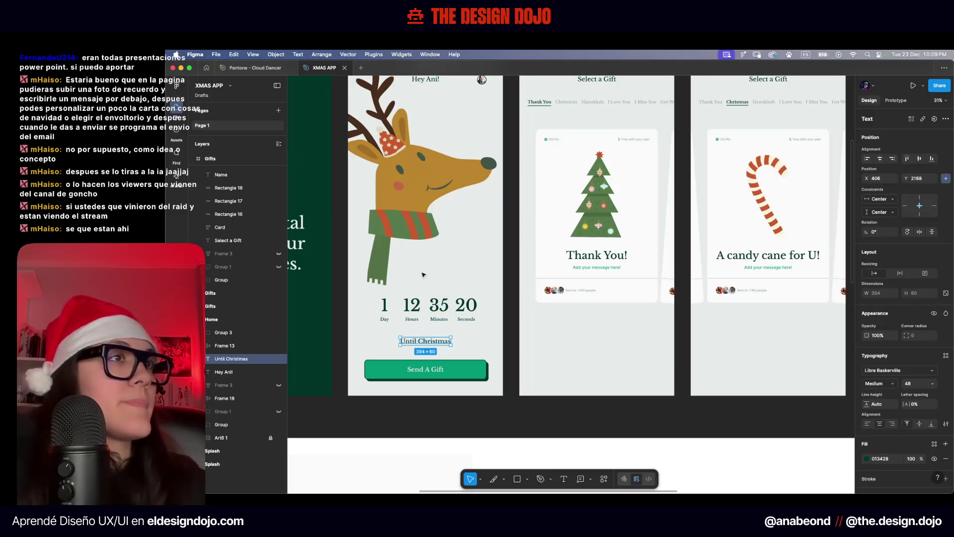
shift+click(432, 305)
click(945, 253)
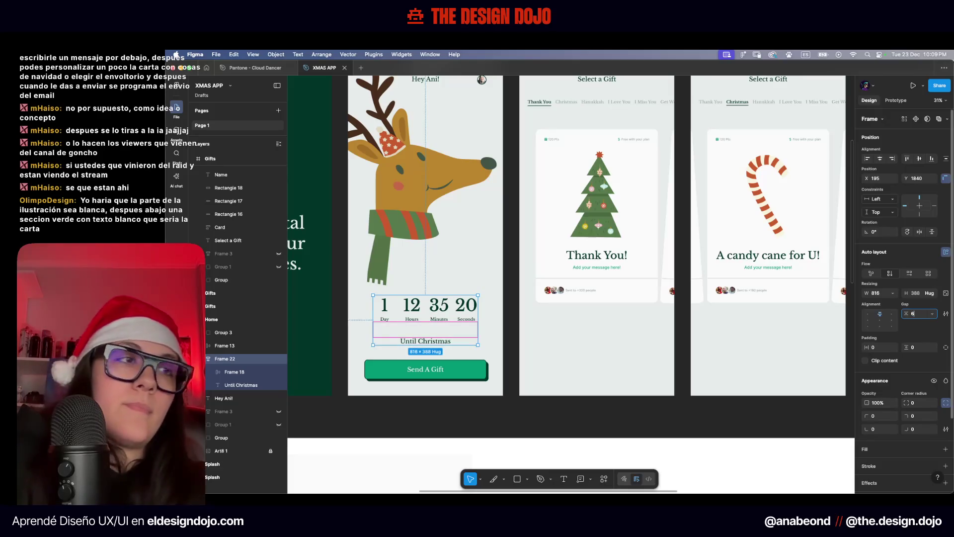
text(4)
key(Return)
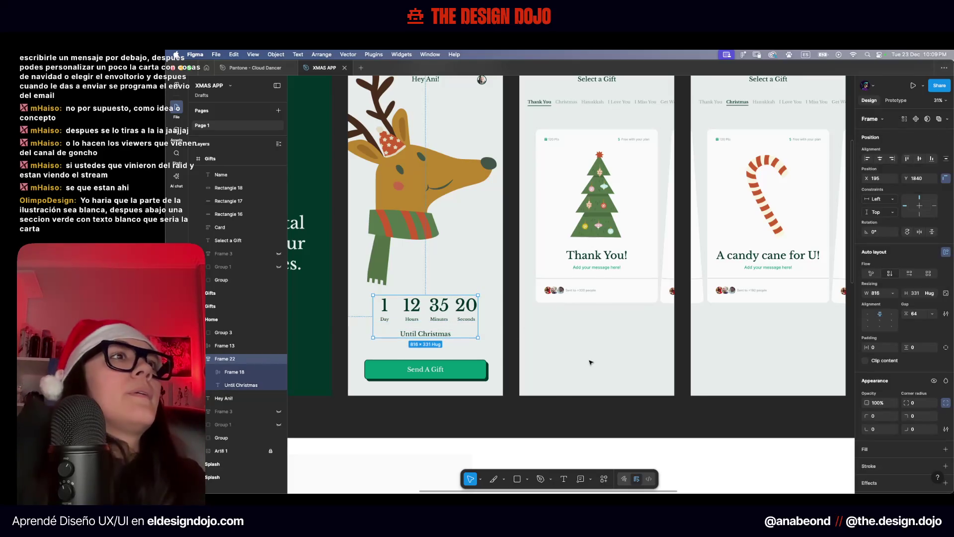
click(590, 363)
Pan to the neighbouring screens and inspect the Until Christmas and Send A Gift texts
mouse_move(591, 363)
mouse_down()
mouse_move(813, 381)
mouse_move(695, 363)
mouse_up()
click(530, 325)
click(529, 360)
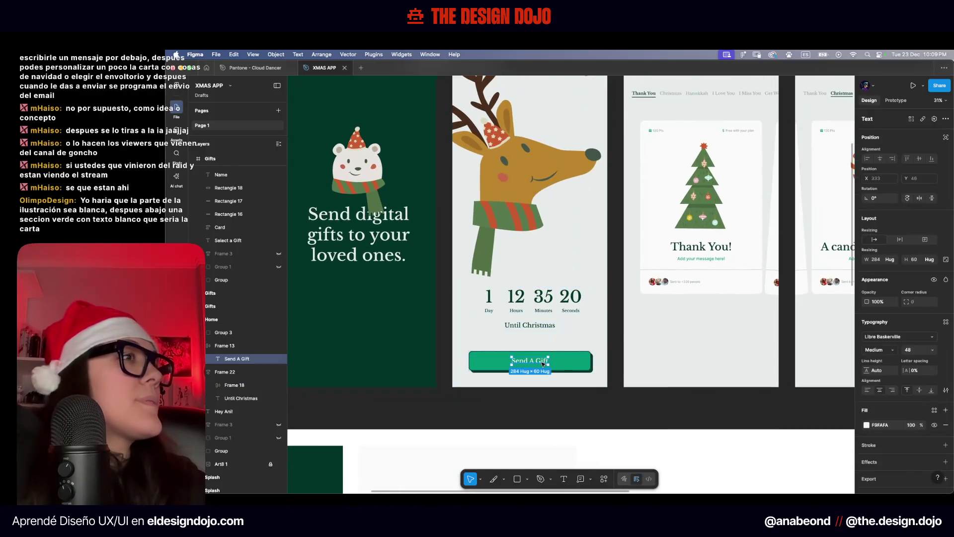
click(683, 357)
scroll(688, 356, right, 10)
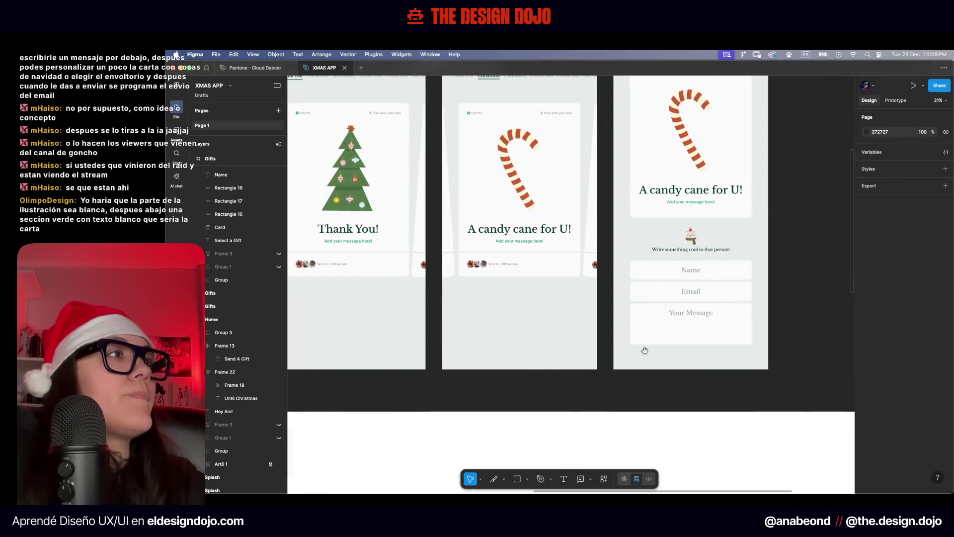
scroll(644, 351, right, 5)
click(586, 301)
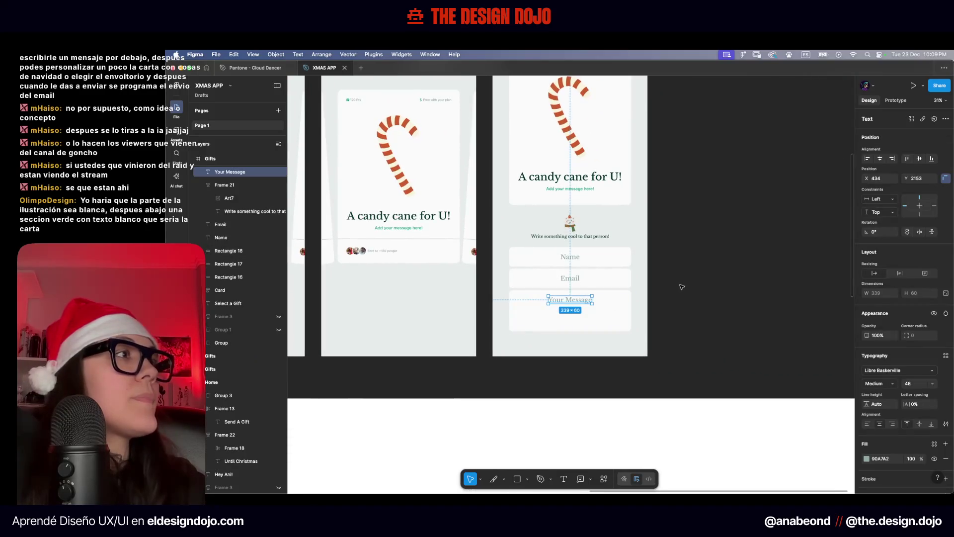
click(547, 378)
scroll(392, 340, left, 9)
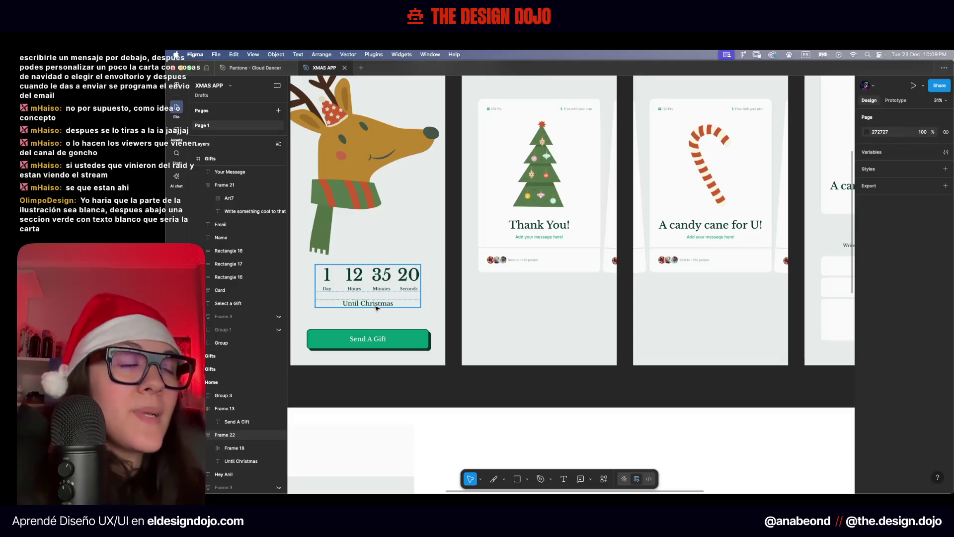
scroll(360, 343, up, 10)
scroll(617, 234, left, 5)
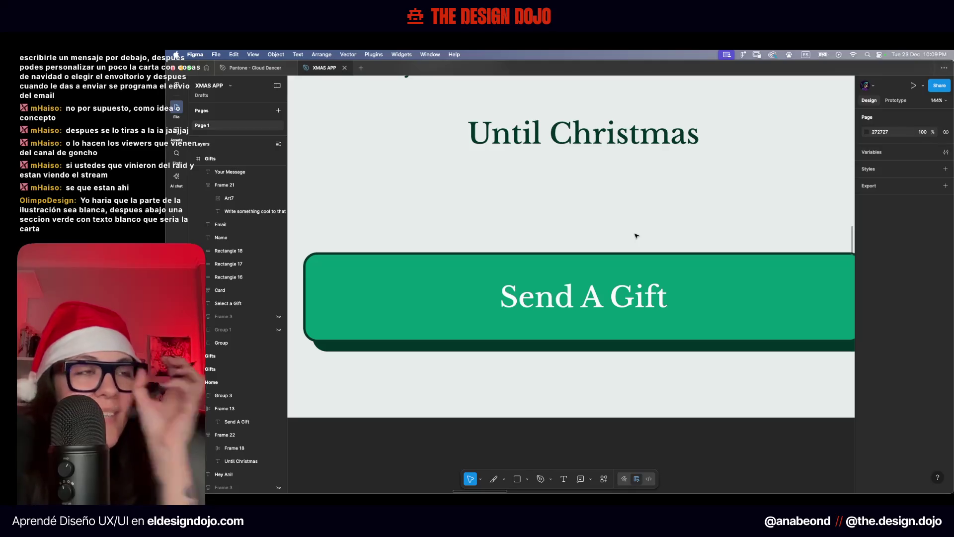
scroll(629, 194, down, 5)
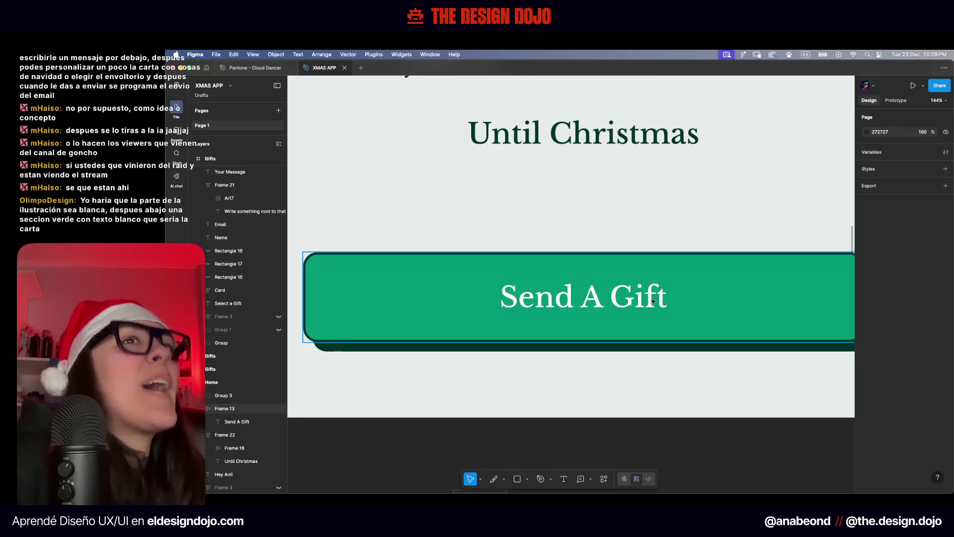
scroll(656, 317, down, 5)
scroll(656, 317, right, 10)
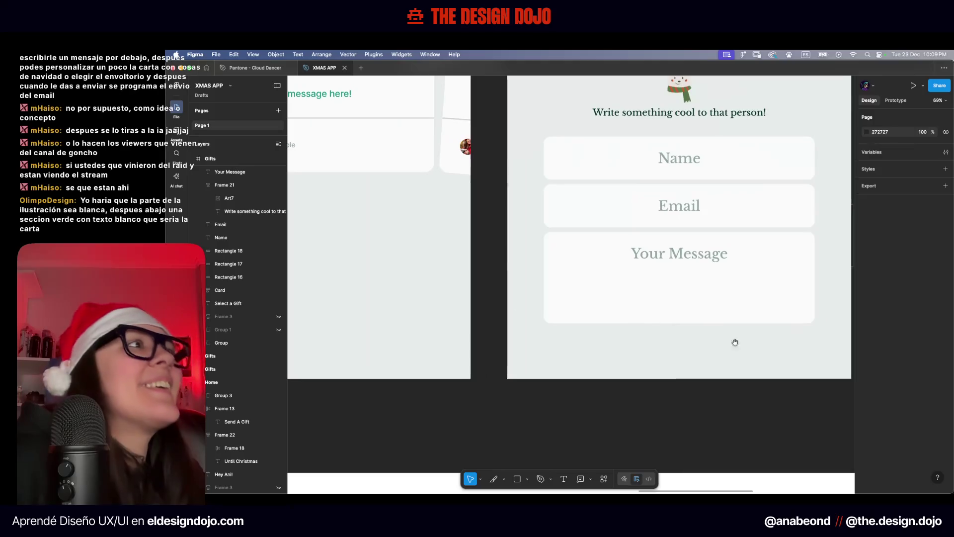
click(527, 272)
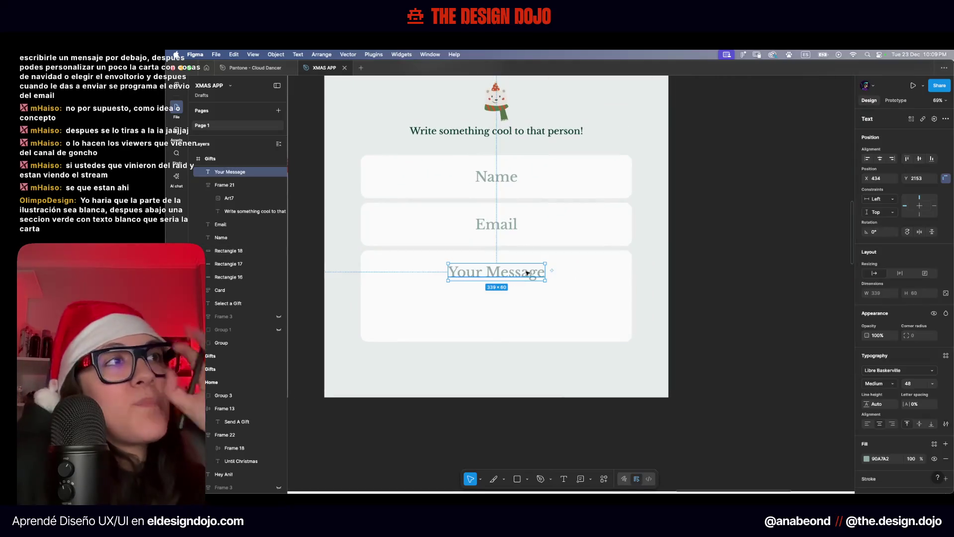
scroll(527, 272, down, 5)
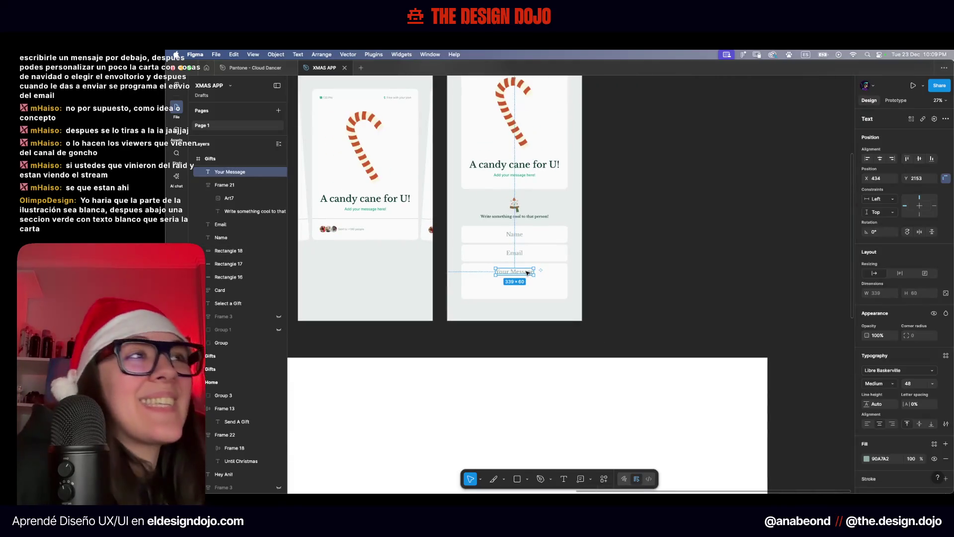
Left-align the Name, Email and Your Message placeholders and nudge them left
click(707, 273)
scroll(716, 298, left, 5)
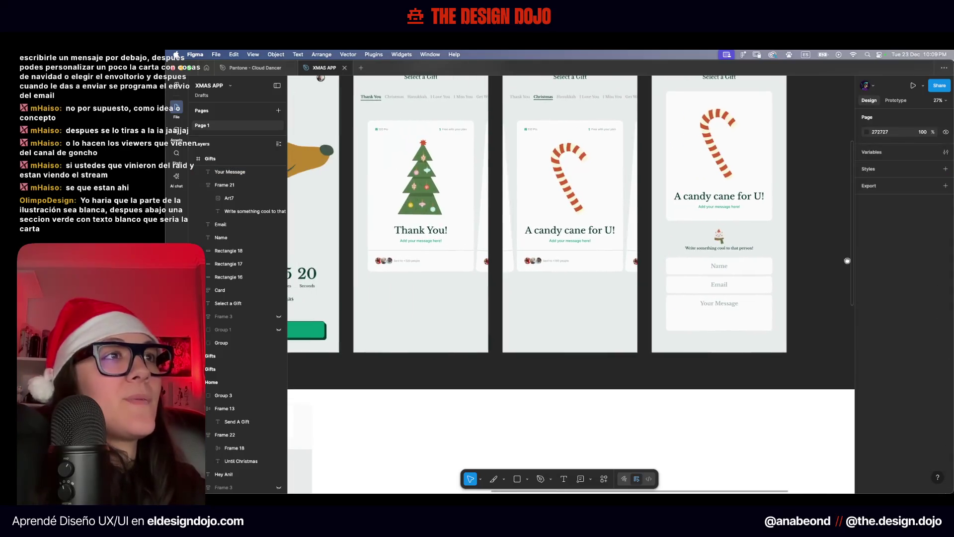
scroll(722, 313, right, 8)
click(465, 280)
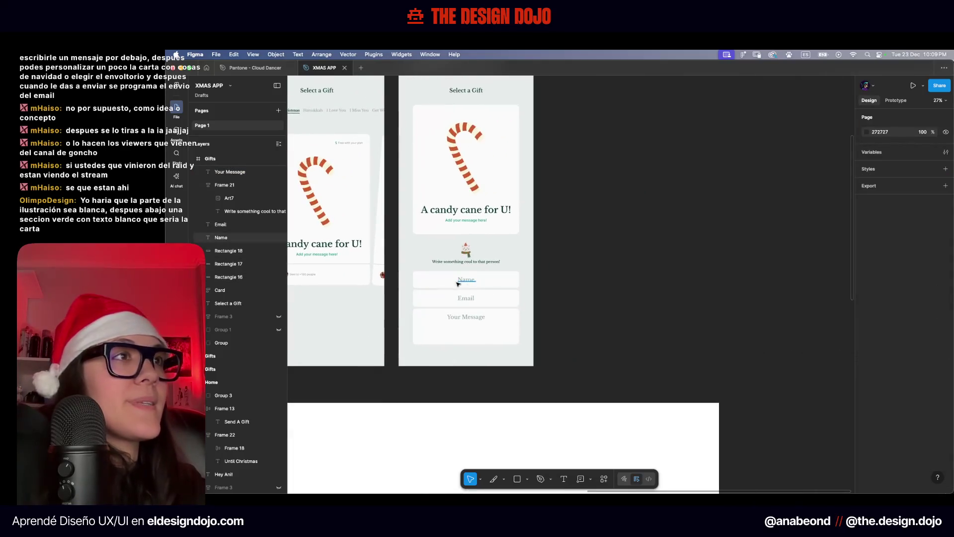
shift+click(469, 298)
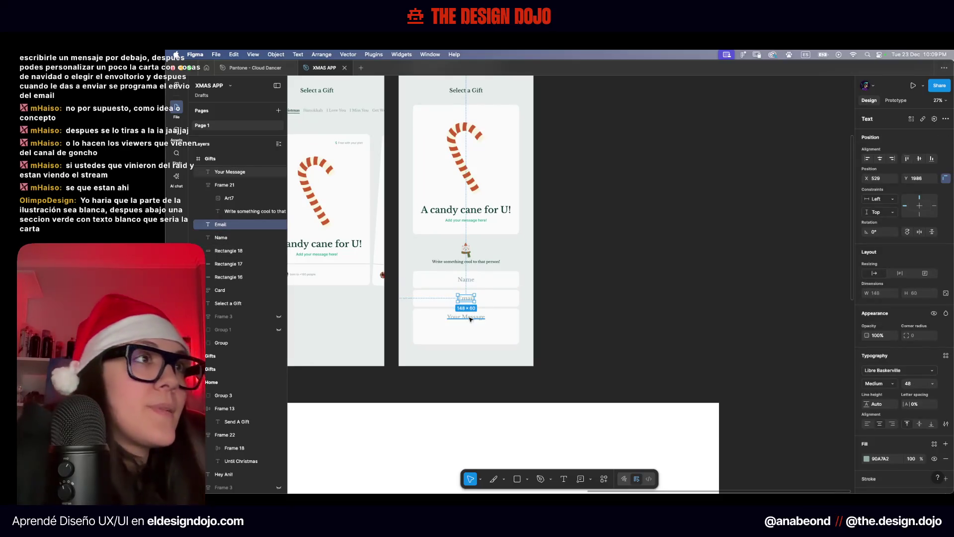
shift+click(465, 316)
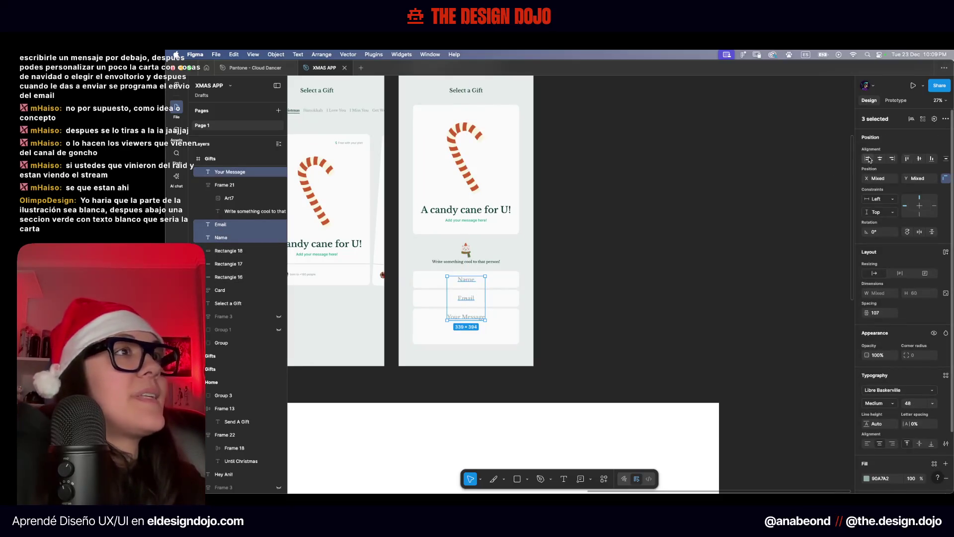
key(alt+a)
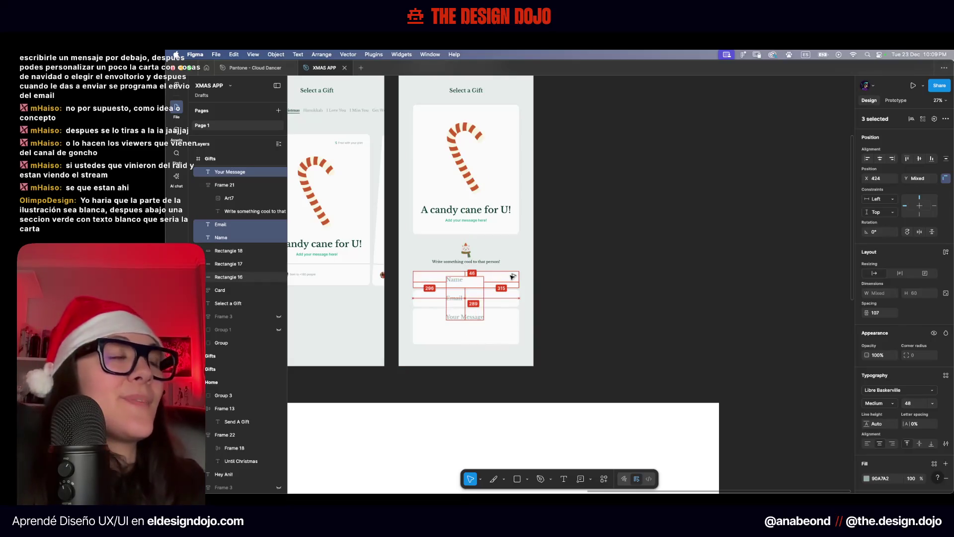
key(shift+Left)
key(shift+Left)
key(shift+Left)
key(shift+Left)
key(shift+Left)
key(shift+Left)
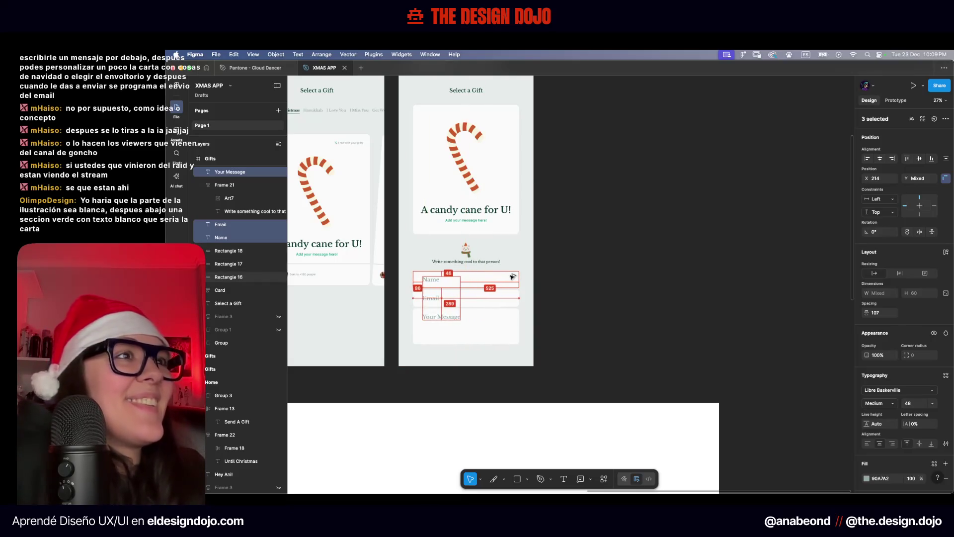
click(618, 253)
Reselect the three placeholders, then pick the home screen's Send A Gift button
scroll(621, 268, up, 2)
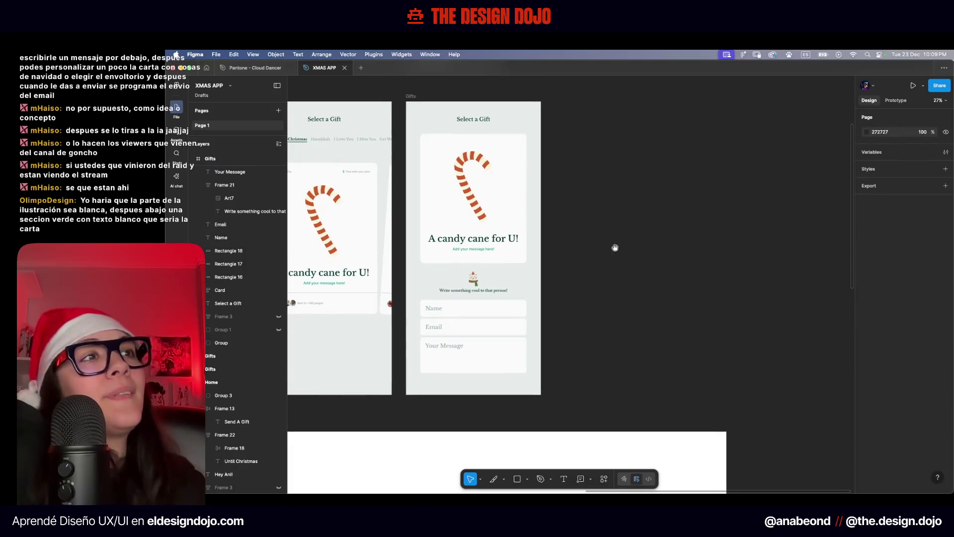
click(445, 310)
shift+click(444, 328)
shift+click(454, 347)
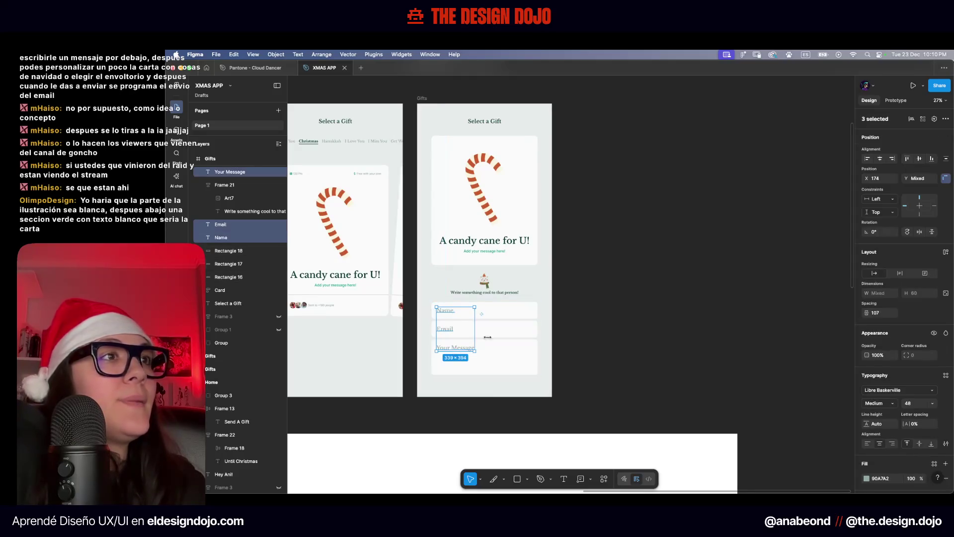
scroll(337, 349, left, 10)
scroll(337, 349, down, 2)
click(397, 333)
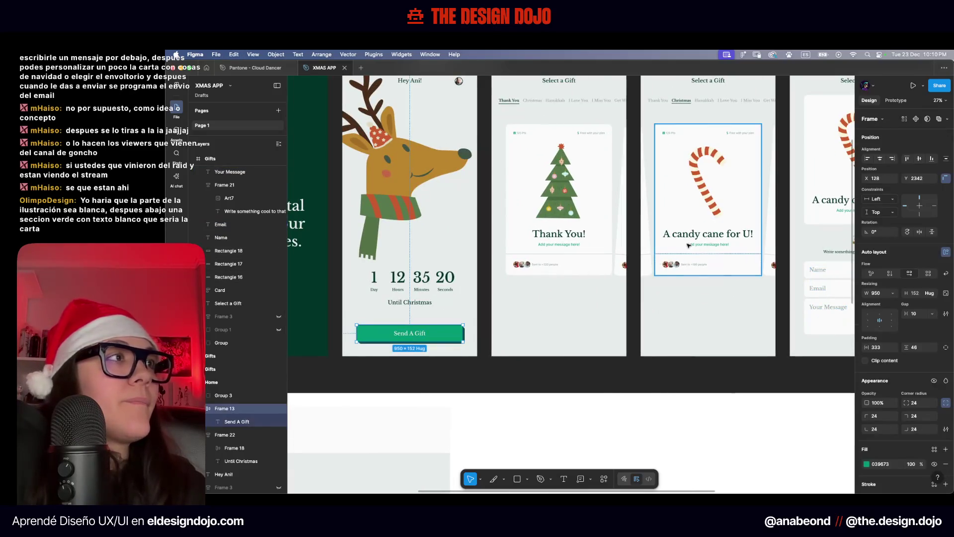
Paste a copy of the Send A Gift button under the form and relabel it 'Send!'
key(Escape)
scroll(688, 245, right, 10)
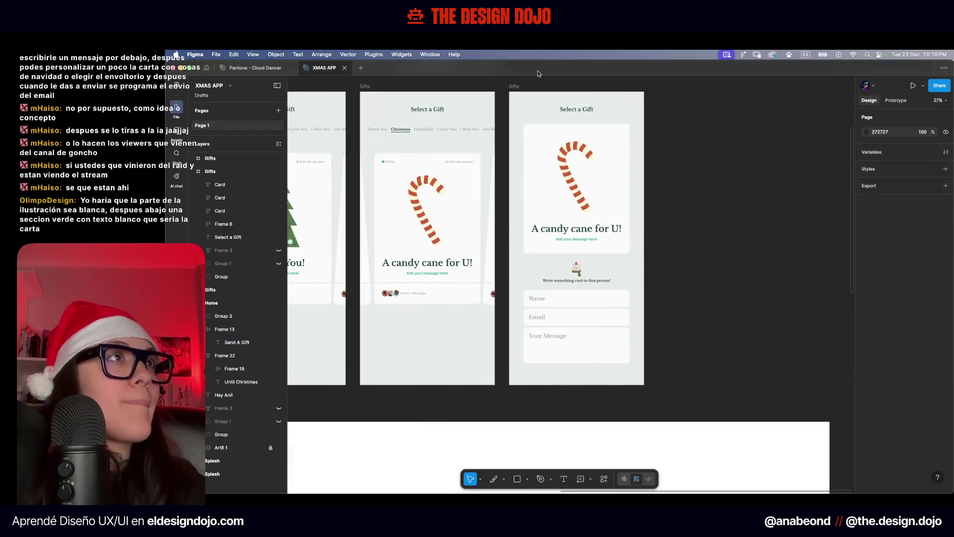
click(587, 362)
scroll(586, 362, up, 5)
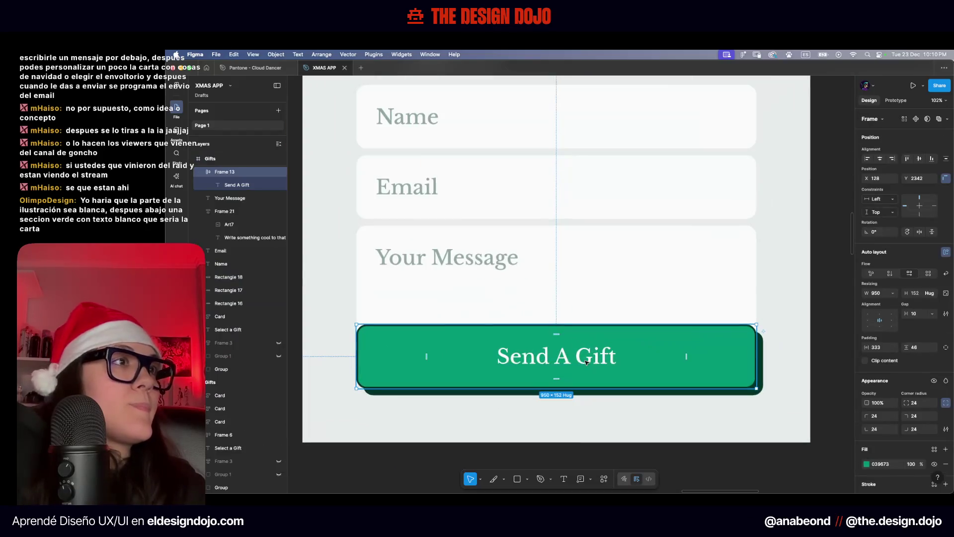
double_click(586, 361)
double_click(550, 358)
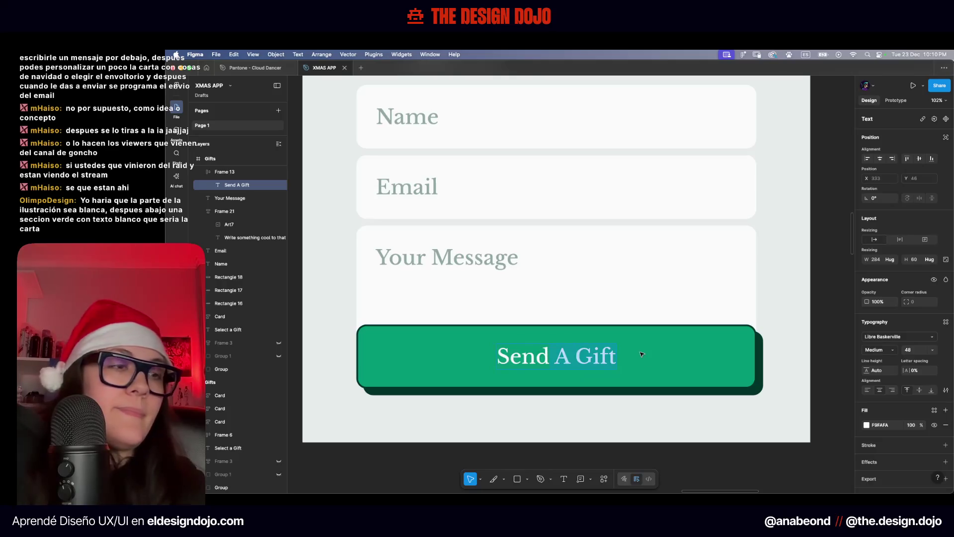
text(Send!)
key(Escape)
scroll(790, 236, down, 5)
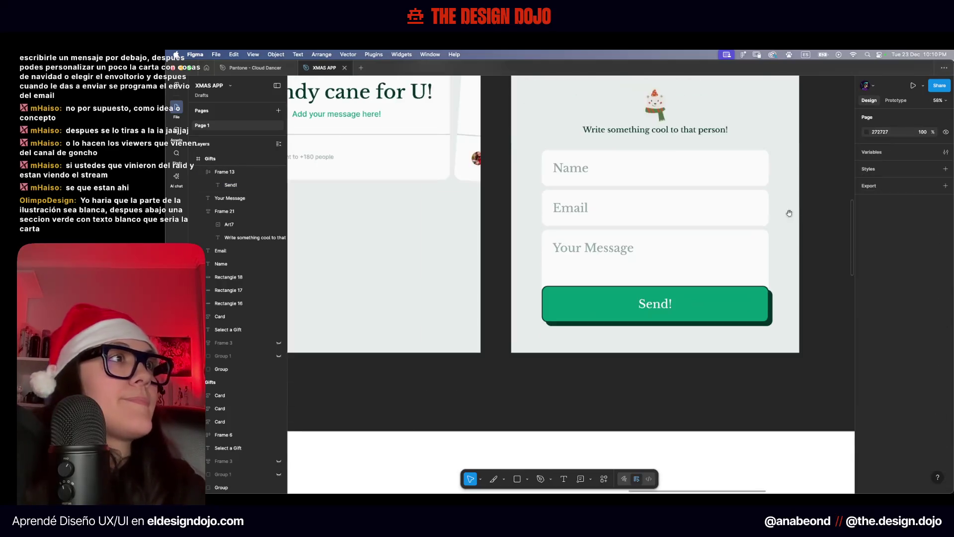
scroll(789, 213, up, 3)
scroll(646, 249, down, 2)
Scale the bear illustration proportionally down to 96 px
click(540, 287)
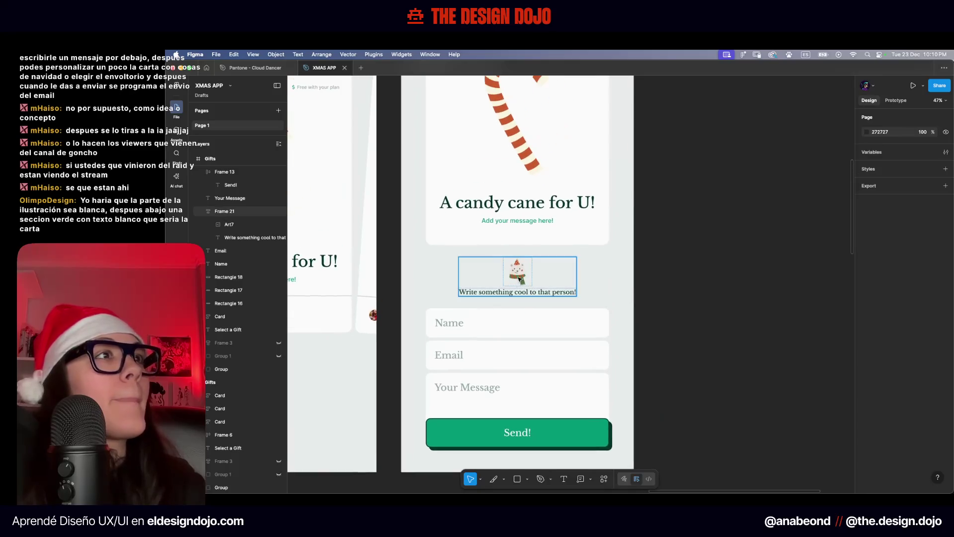
double_click(520, 280)
key(k)
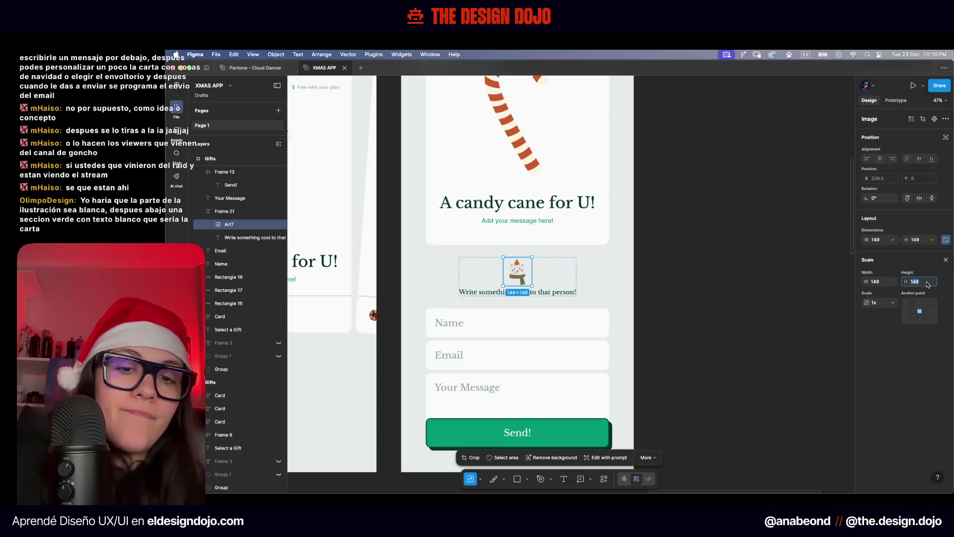
text(96)
key(Return)
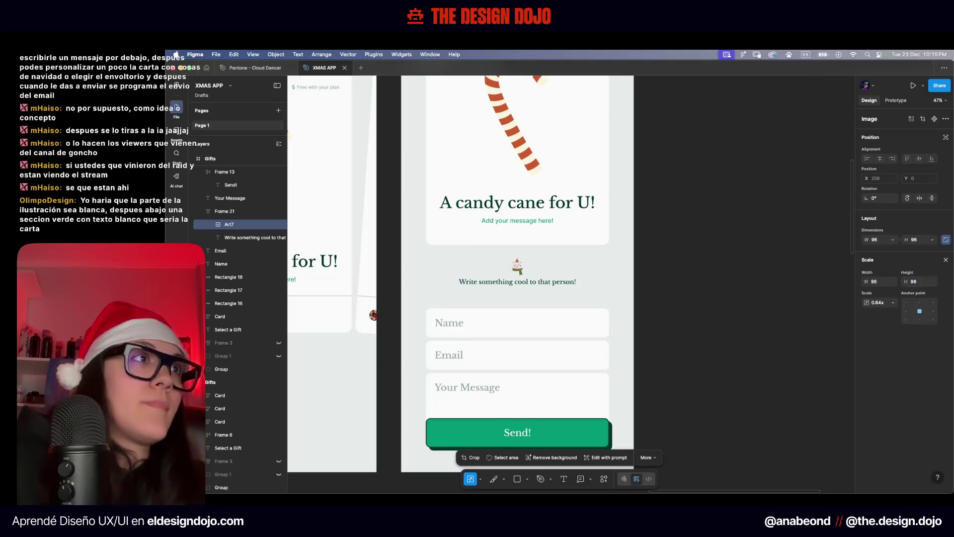
scroll(540, 246, up, 5)
key(shift+Return)
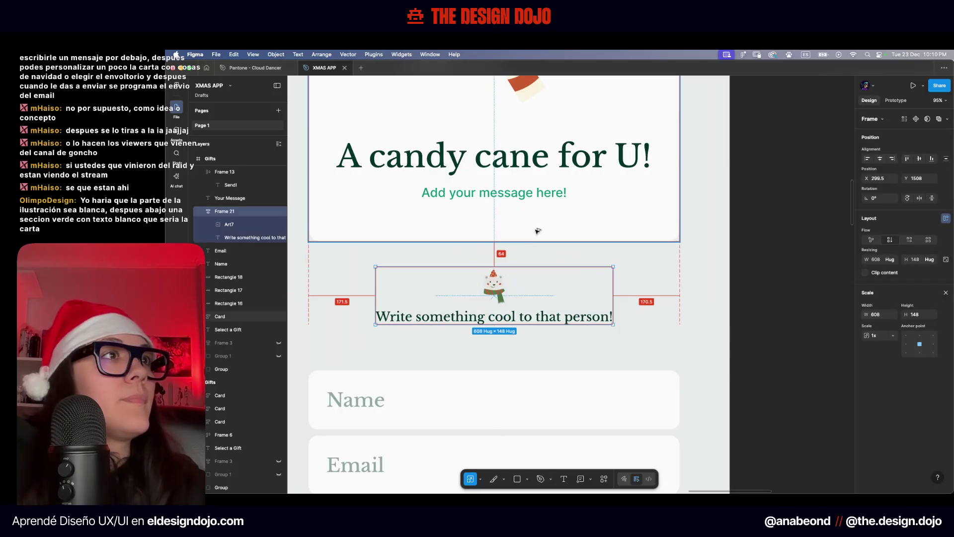
scroll(596, 233, down, 5)
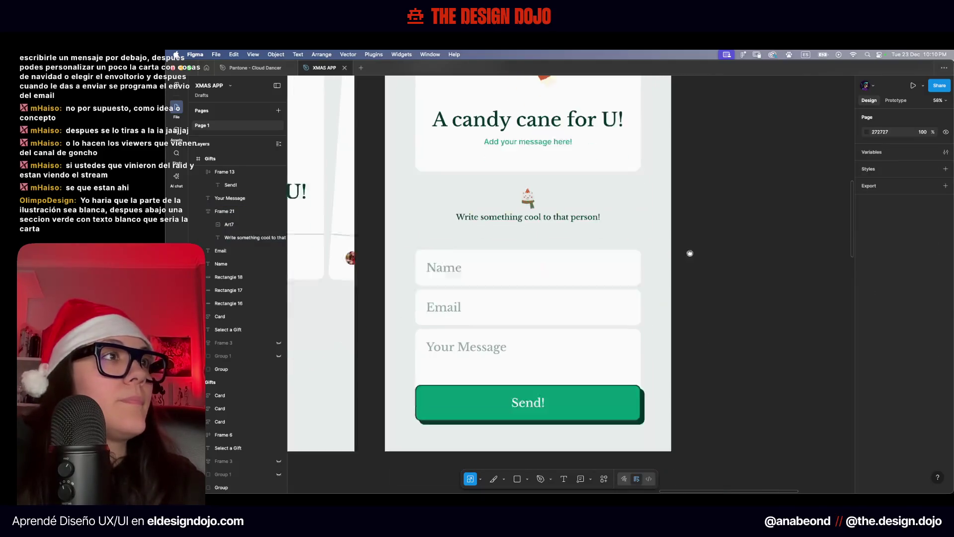
Nudge the Name, Email and Your Message fields up closer to the caption
scroll(688, 254, down, 1)
drag(694, 217, 411, 322)
shift+click(556, 181)
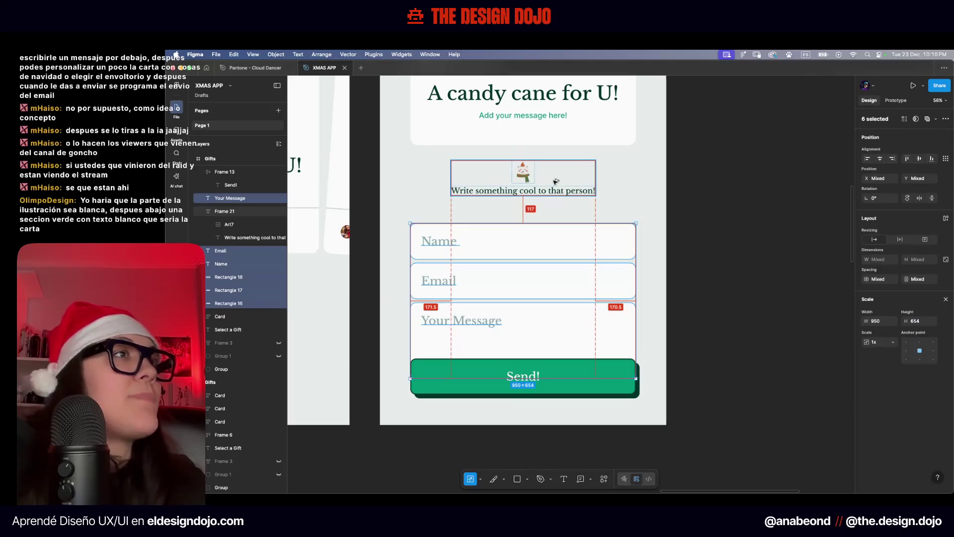
key(shift+Up)
key(shift+Up)
key(shift+Up)
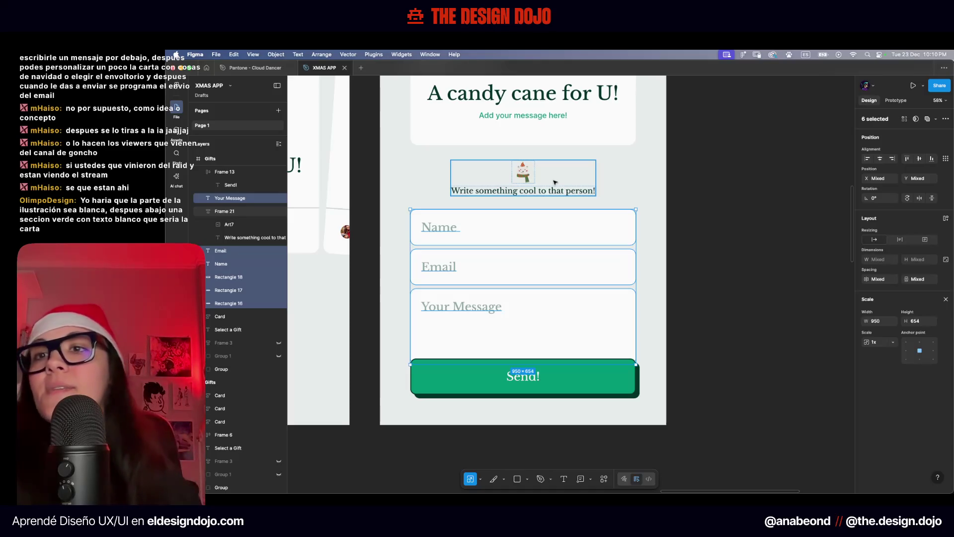
scroll(555, 182, down, 5)
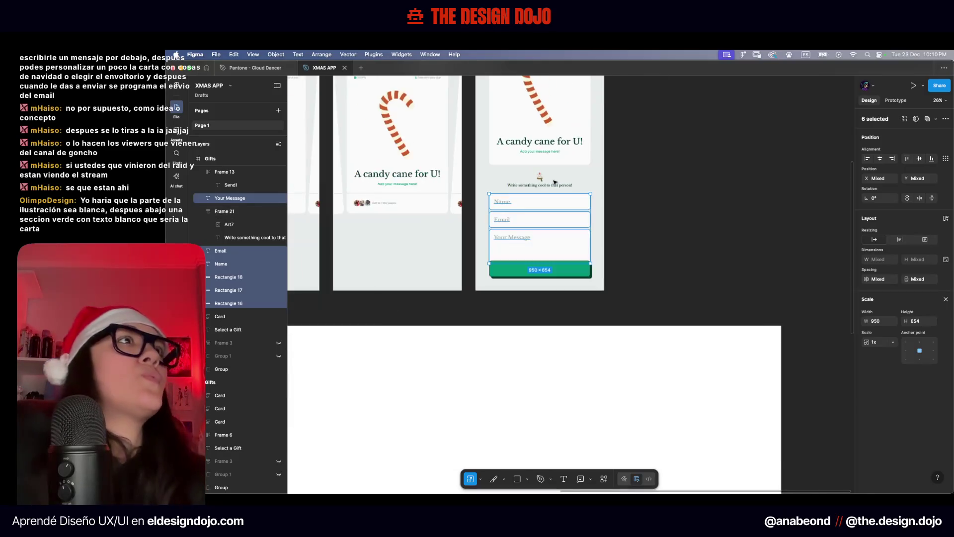
key(Escape)
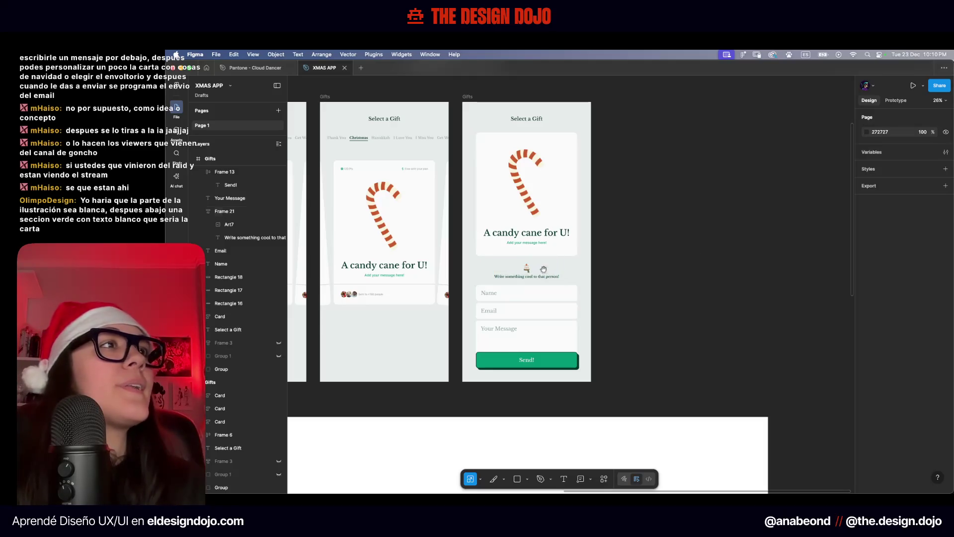
Move the bear-and-caption row under the title, centre it, and lay it out horizontally
mouse_move(526, 271)
mouse_down()
mouse_move(525, 308)
mouse_move(530, 127)
mouse_move(515, 318)
mouse_move(518, 172)
mouse_up()
click(879, 159)
scroll(526, 179, up, 5)
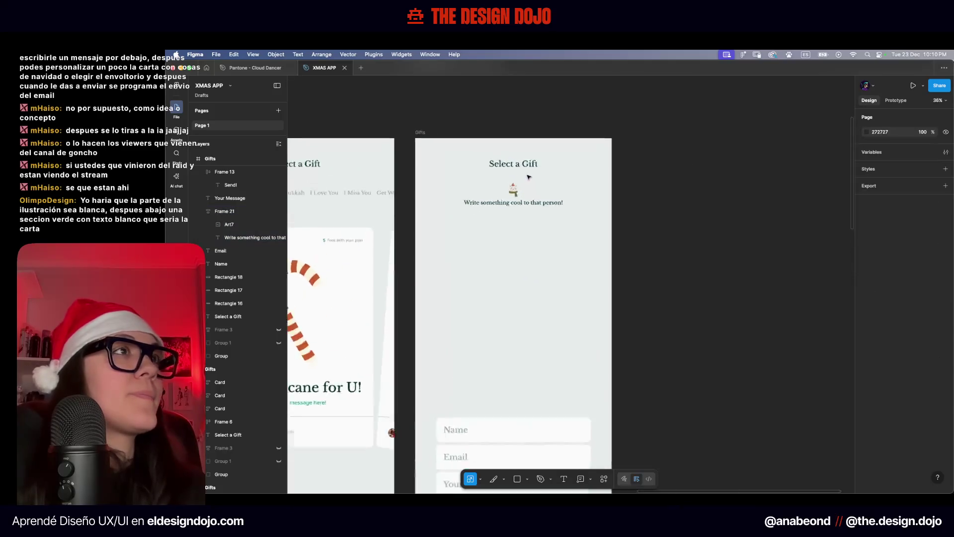
click(910, 239)
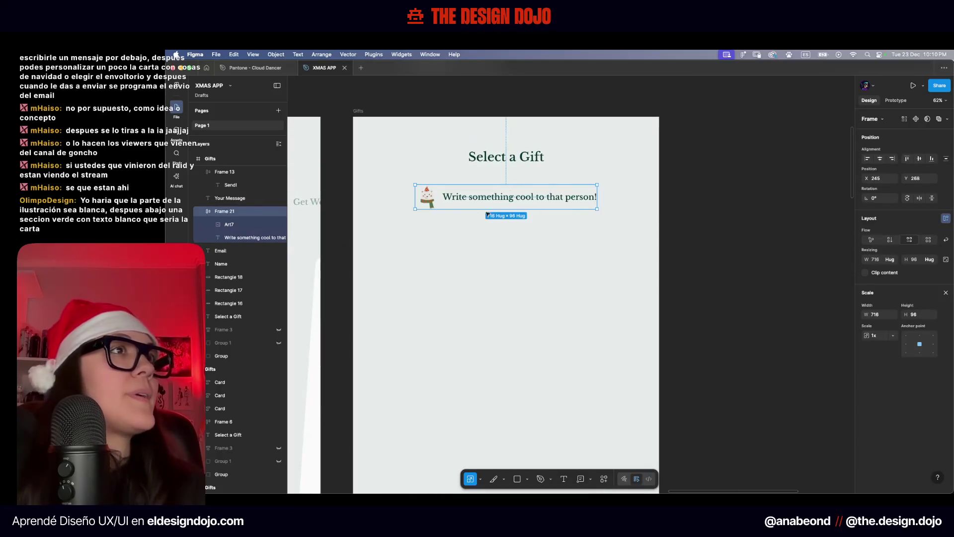
Shrink the bear to a 48 px icon and paste the candy cane card below the row
double_click(430, 198)
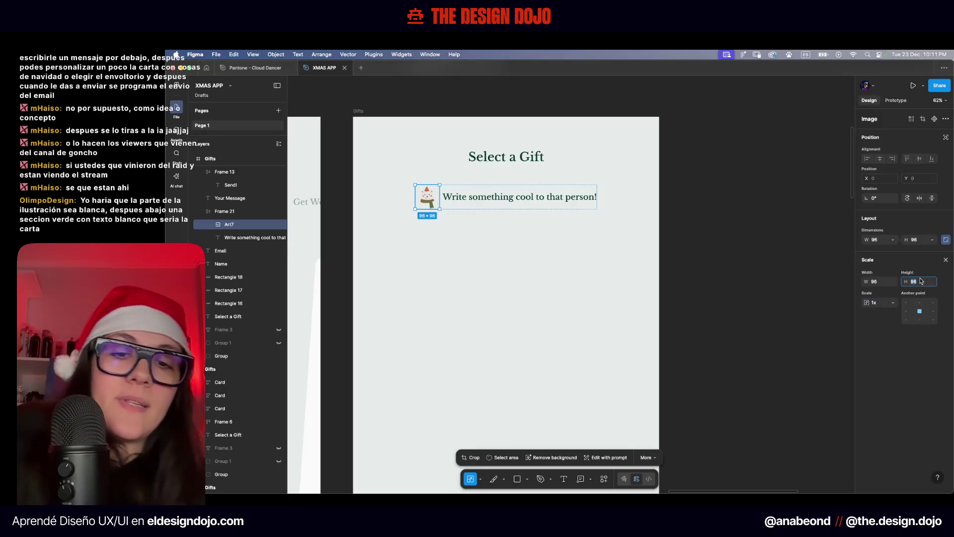
text(48)
key(Return)
click(565, 232)
click(572, 193)
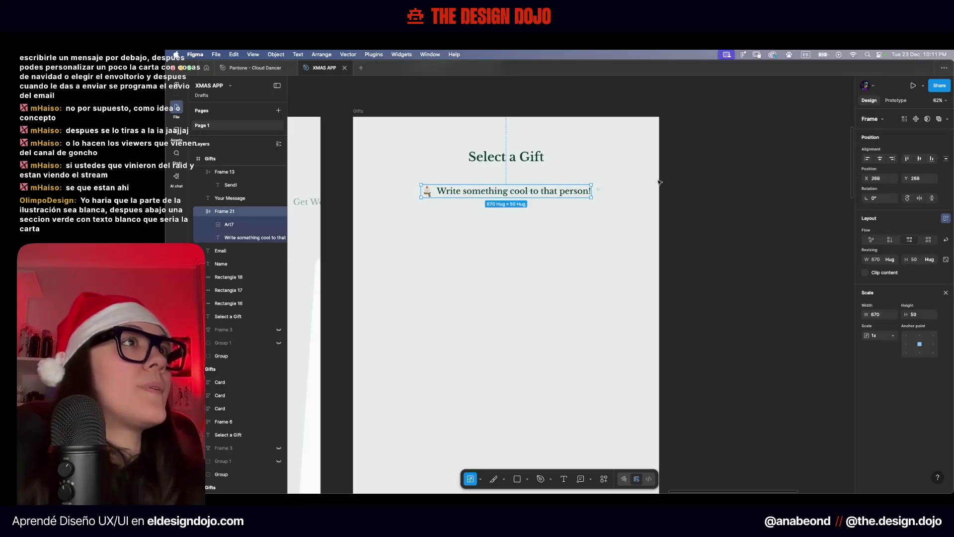
scroll(458, 180, up, 5)
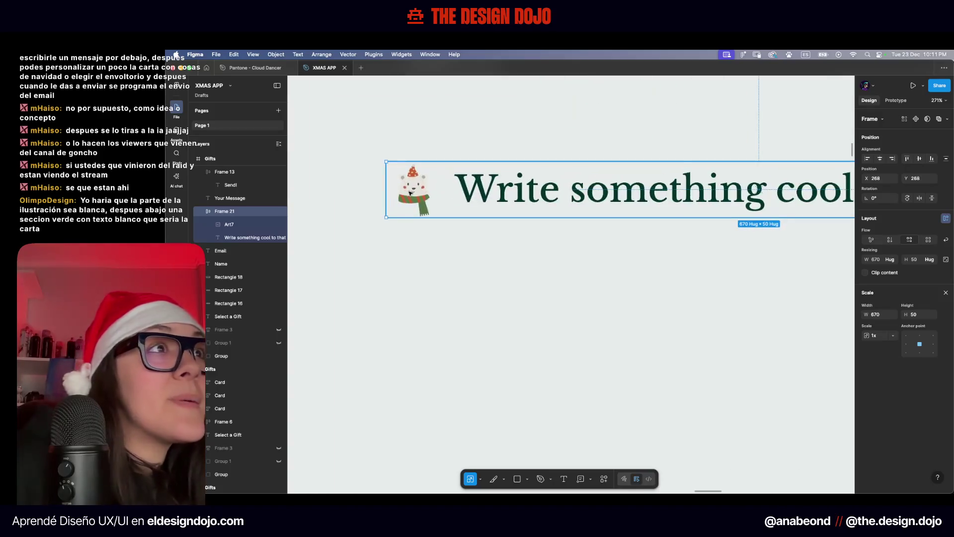
scroll(477, 179, down, 8)
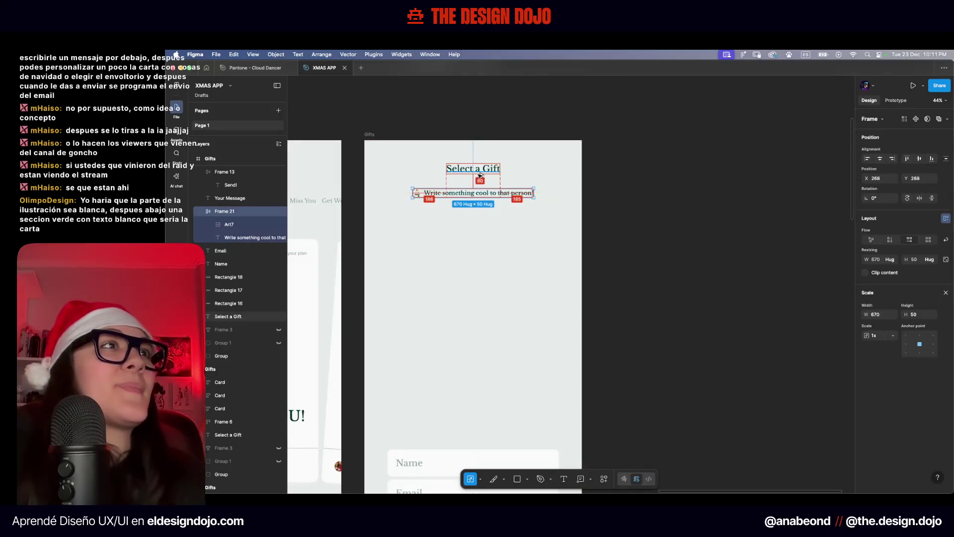
key(Escape)
scroll(497, 160, down, 1)
key(ctrl+v)
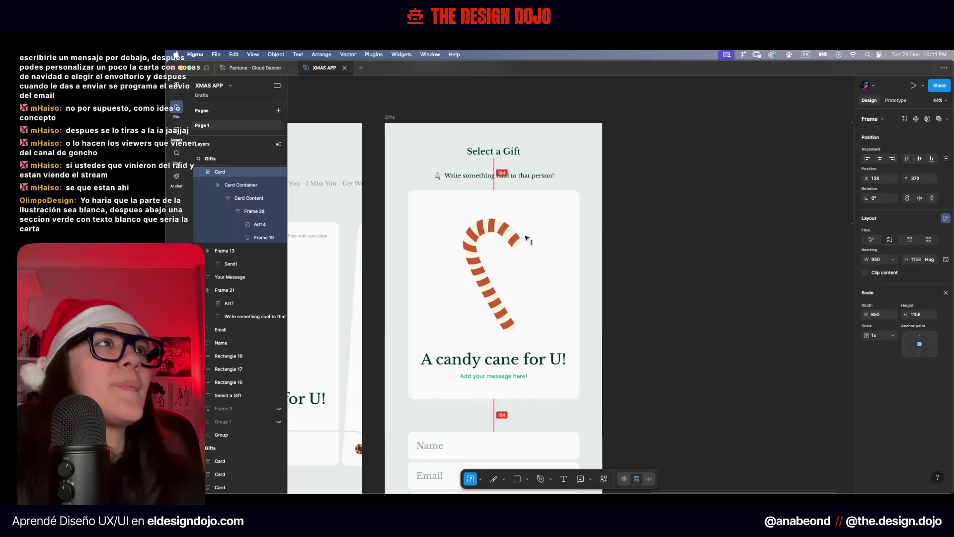
Move the Email, Your Message and Name fields aside to clear the area under the card
scroll(621, 208, down, 3)
click(650, 223)
drag(610, 293, 437, 398)
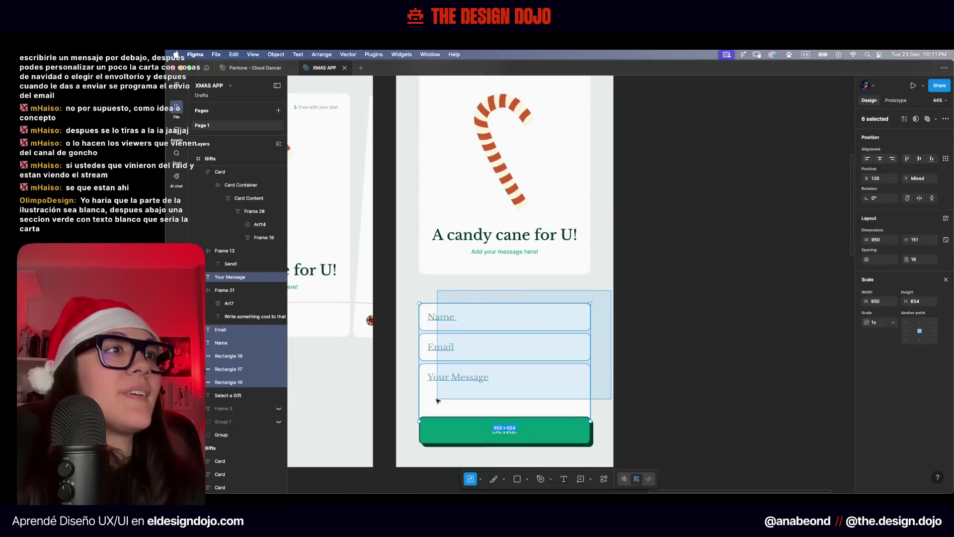
click(627, 275)
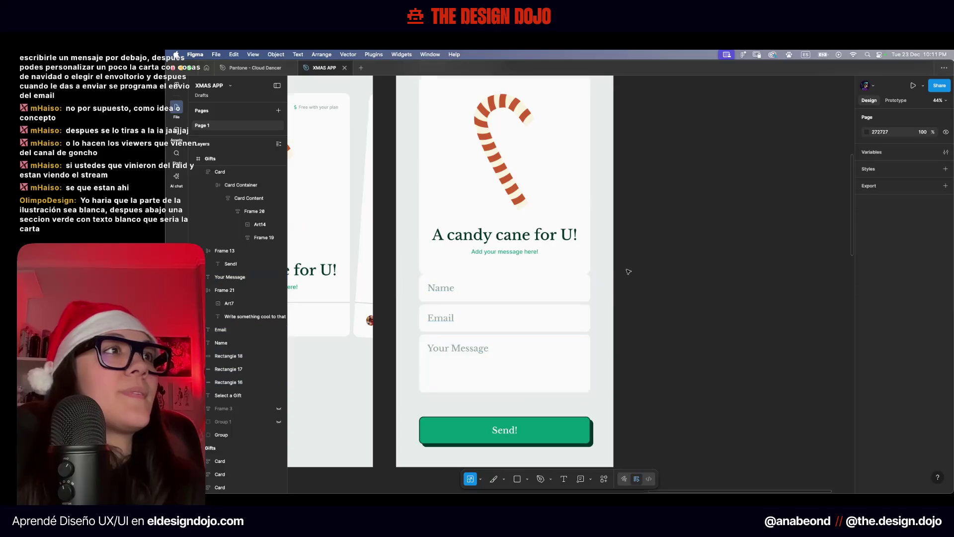
scroll(629, 274, down, 3)
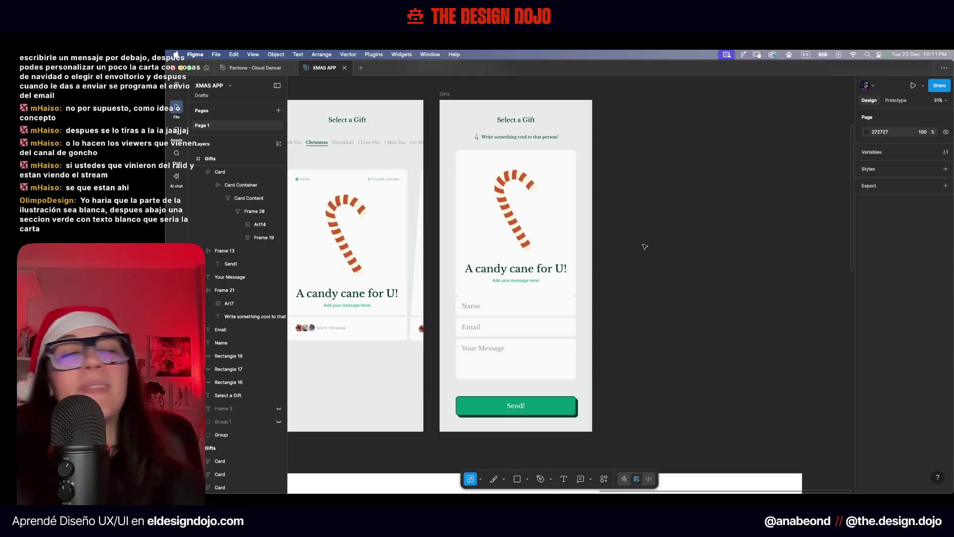
scroll(591, 290, down, 2)
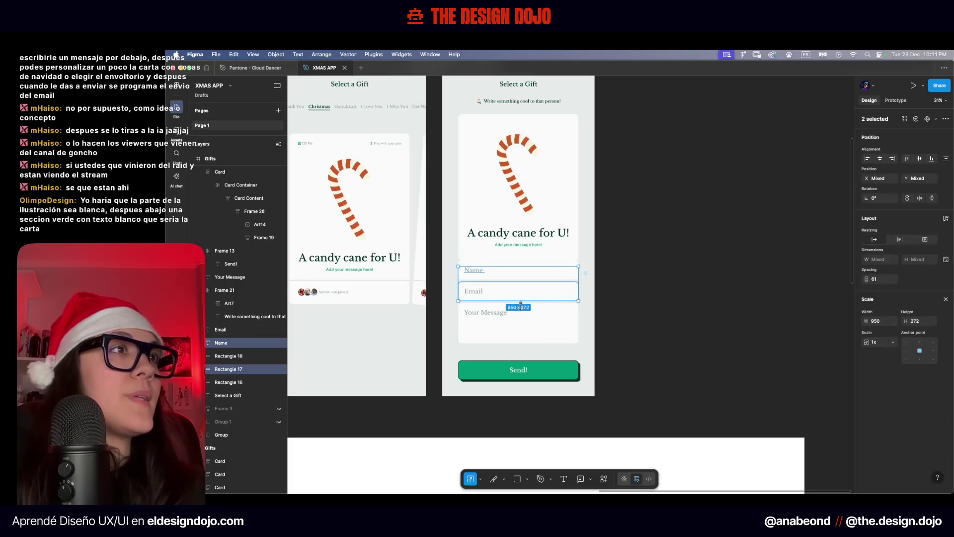
mouse_move(616, 283)
mouse_down()
mouse_move(475, 315)
mouse_move(494, 295)
mouse_move(694, 295)
mouse_up()
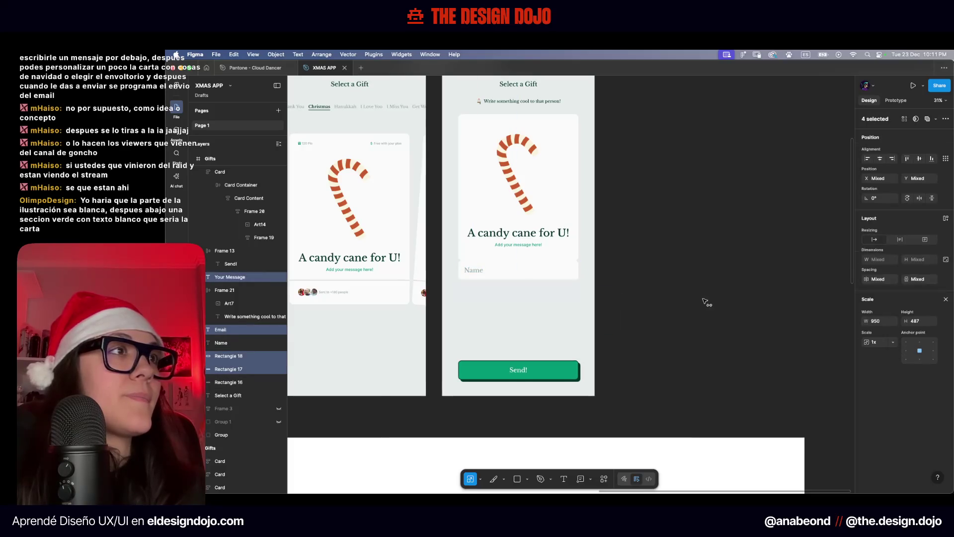
click(507, 271)
drag(473, 273, 714, 271)
click(532, 276)
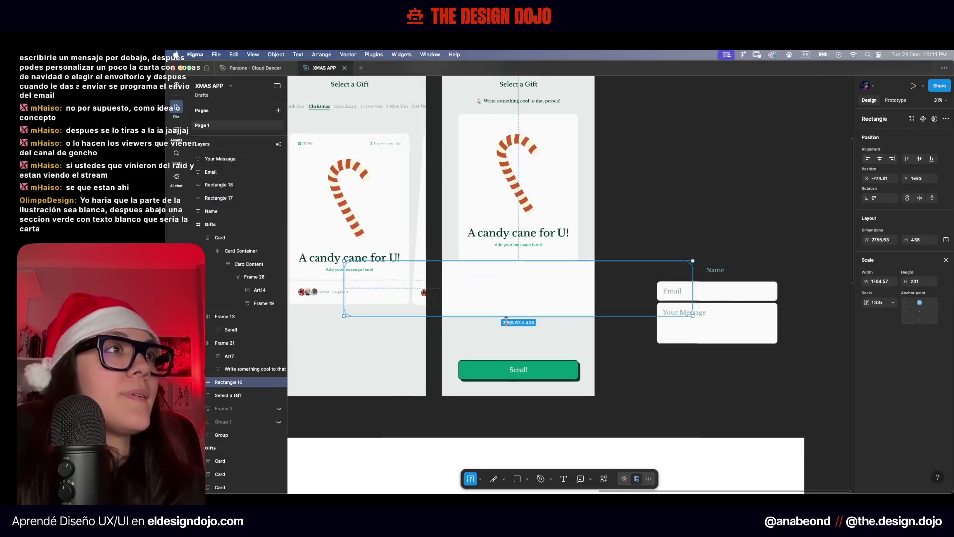
Stretch the box under the candy cane card down to 950 × 659
click(946, 260)
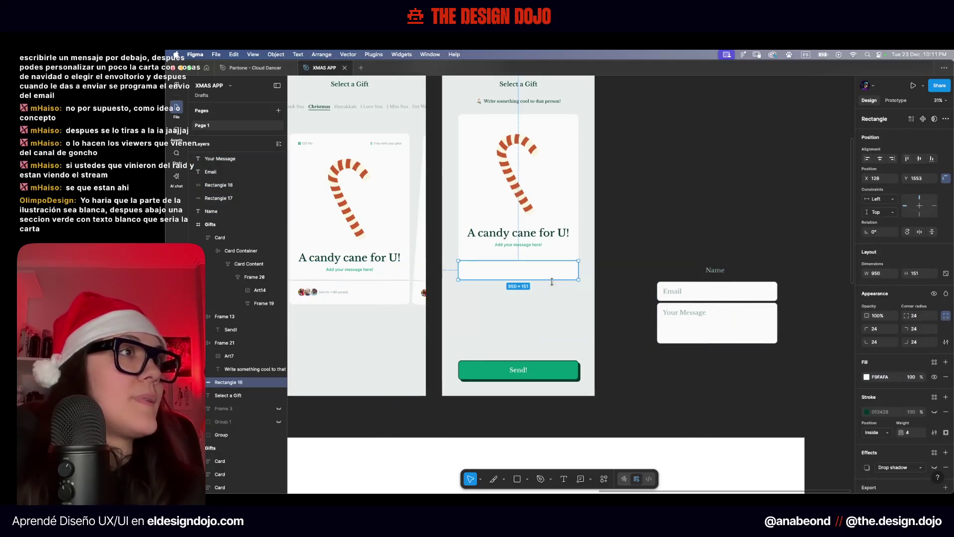
drag(551, 279, 544, 343)
click(626, 255)
scroll(597, 260, up, 10)
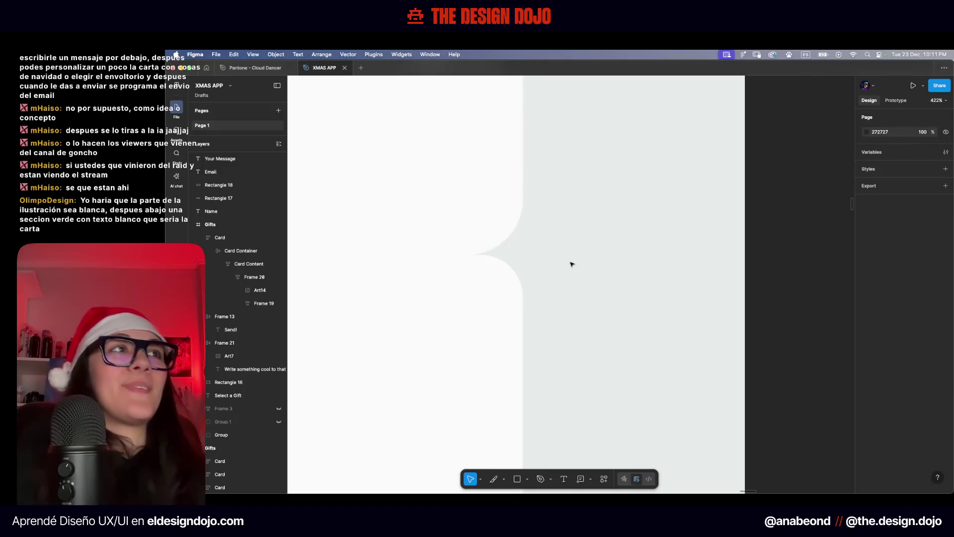
scroll(555, 180, down, 10)
click(560, 180)
scroll(552, 208, down, 10)
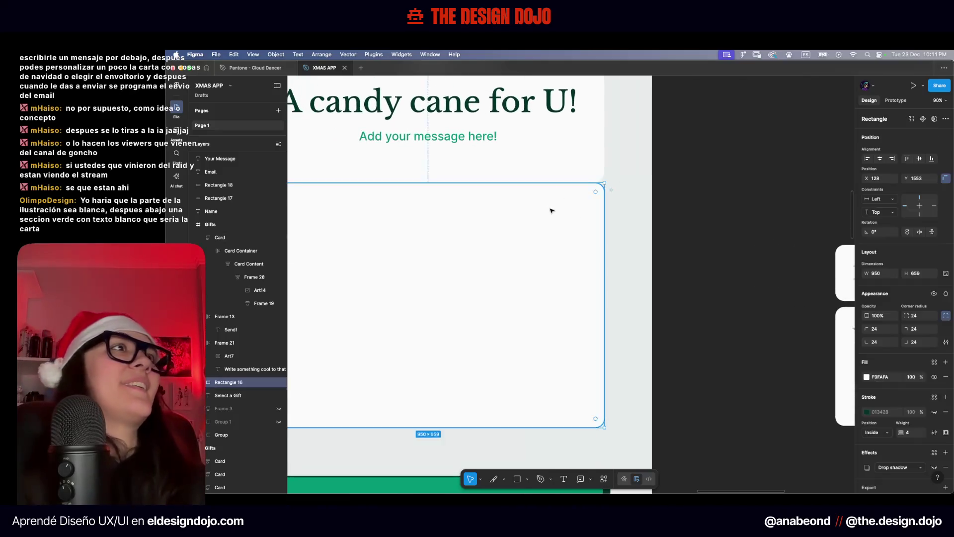
scroll(600, 340, left, 2)
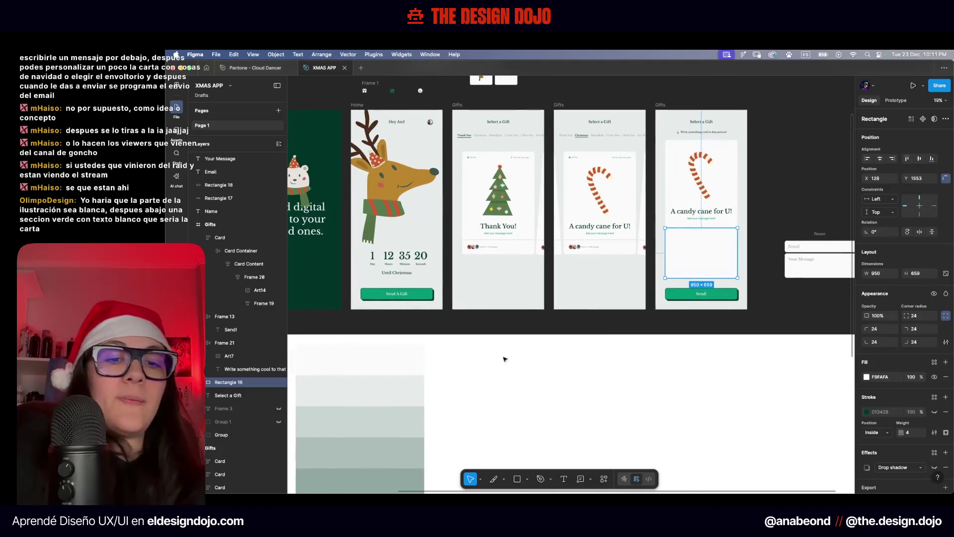
Fill the box under the candy cane card with the sampled green swatch colour
scroll(641, 346, left, 3)
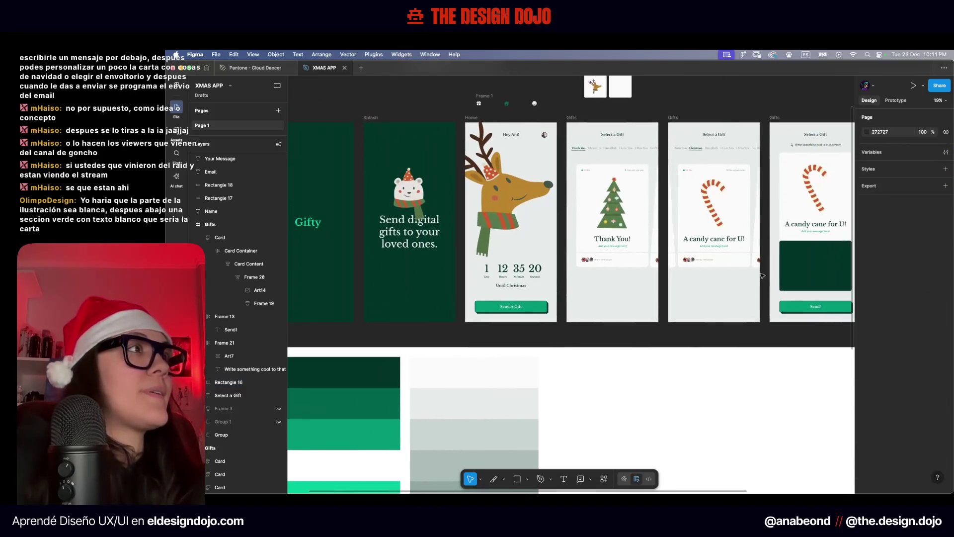
click(815, 266)
key(i)
click(374, 399)
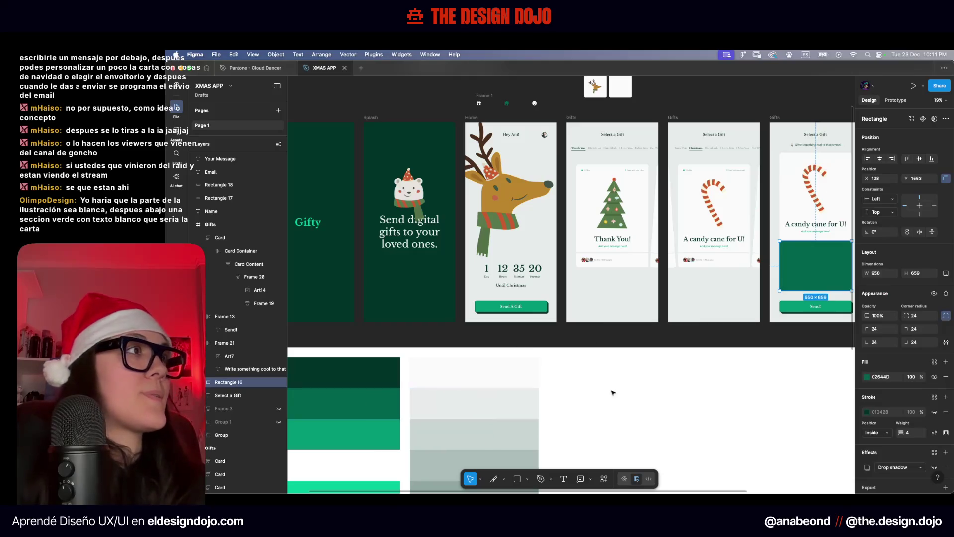
key(Escape)
scroll(607, 252, up, 5)
scroll(608, 252, left, 3)
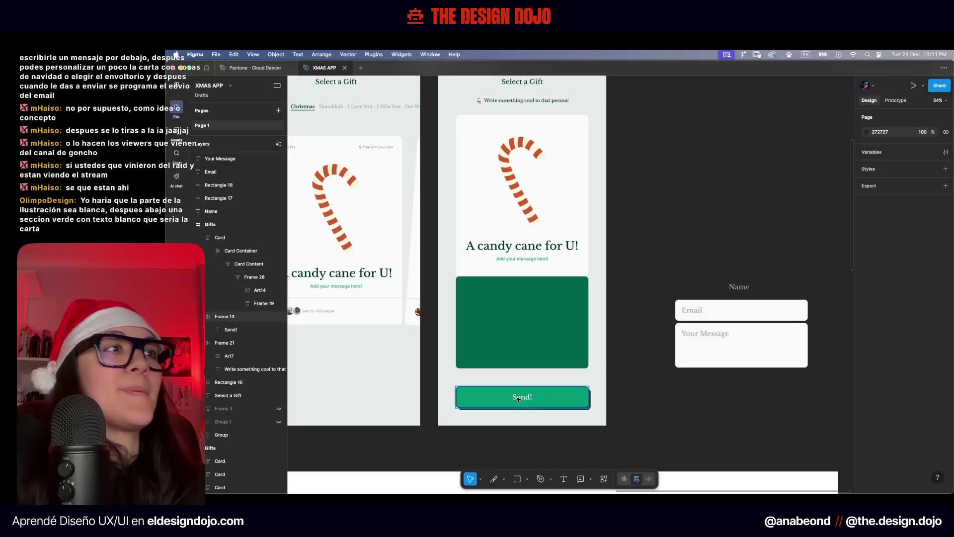
scroll(524, 405, up, 3)
scroll(660, 217, down, 4)
scroll(661, 217, up, 2)
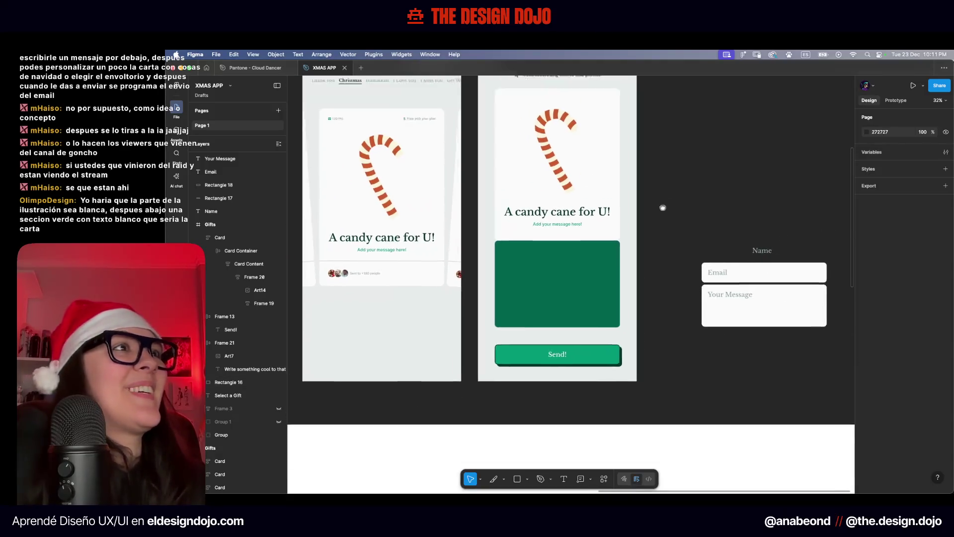
Delete the 'Add your message here!' subtitle
super+click(552, 249)
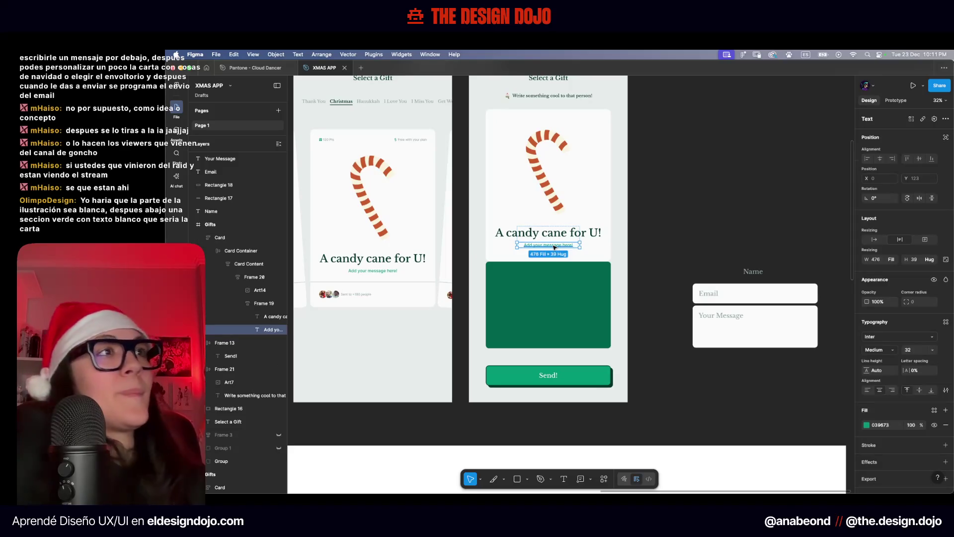
key(Delete)
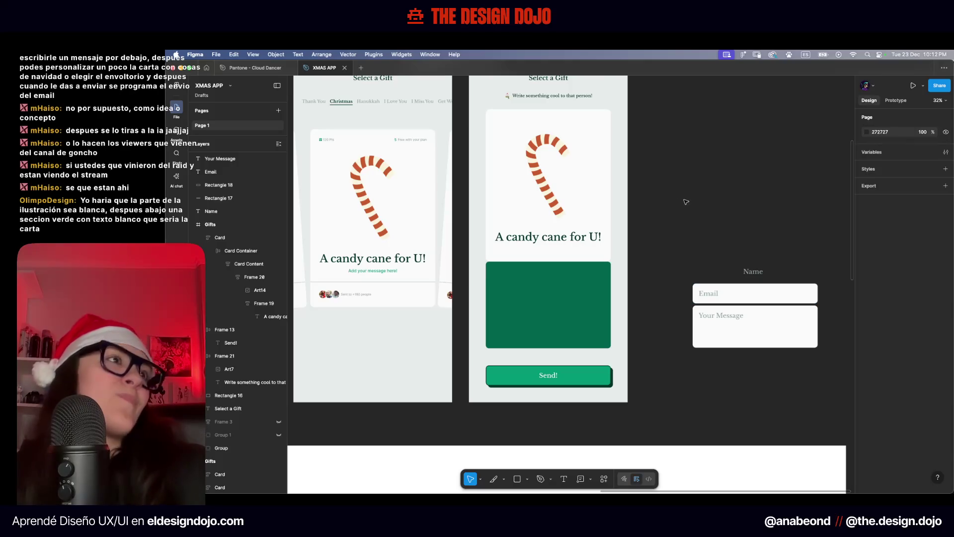
scroll(683, 205, down, 3)
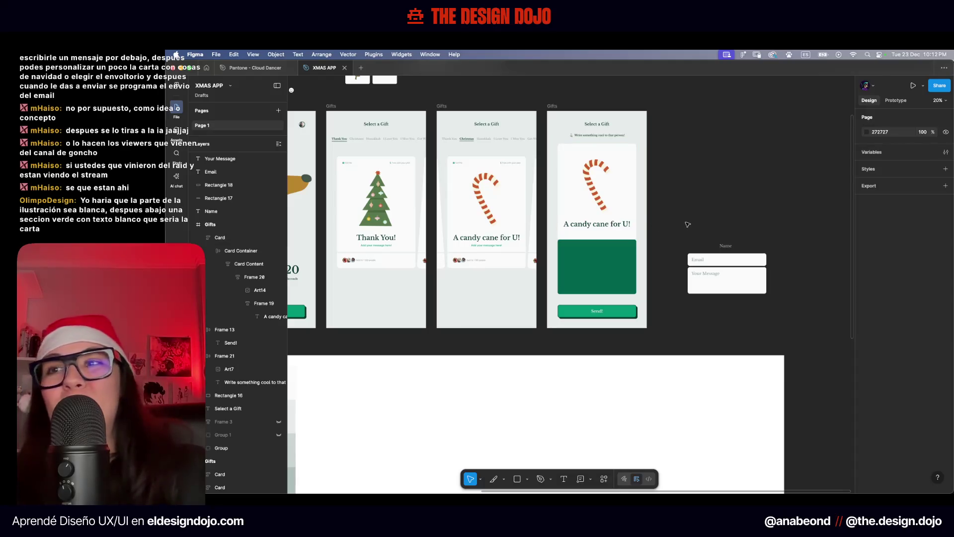
scroll(621, 273, up, 2)
Recolour the box to the brighter green from the colour swatches
click(572, 318)
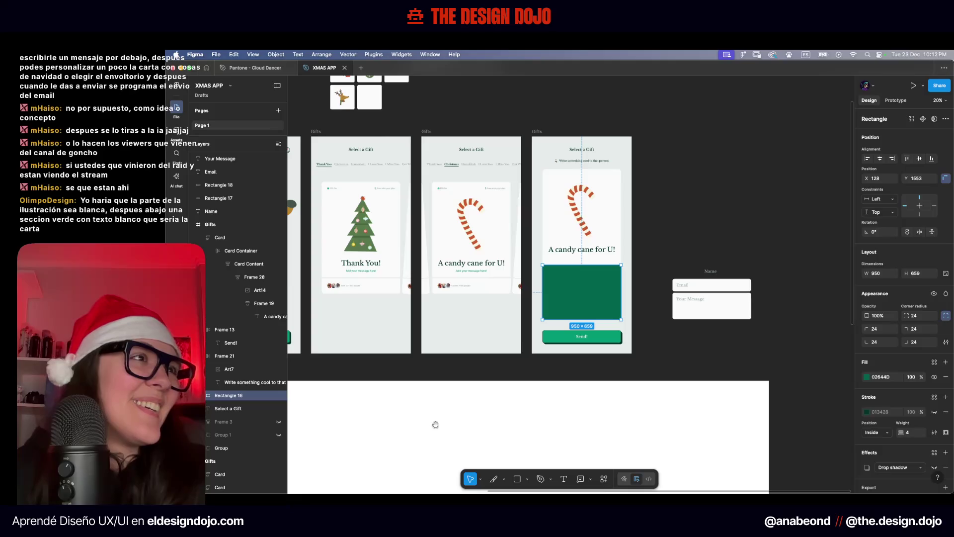
drag(436, 424, 625, 310)
key(super+z)
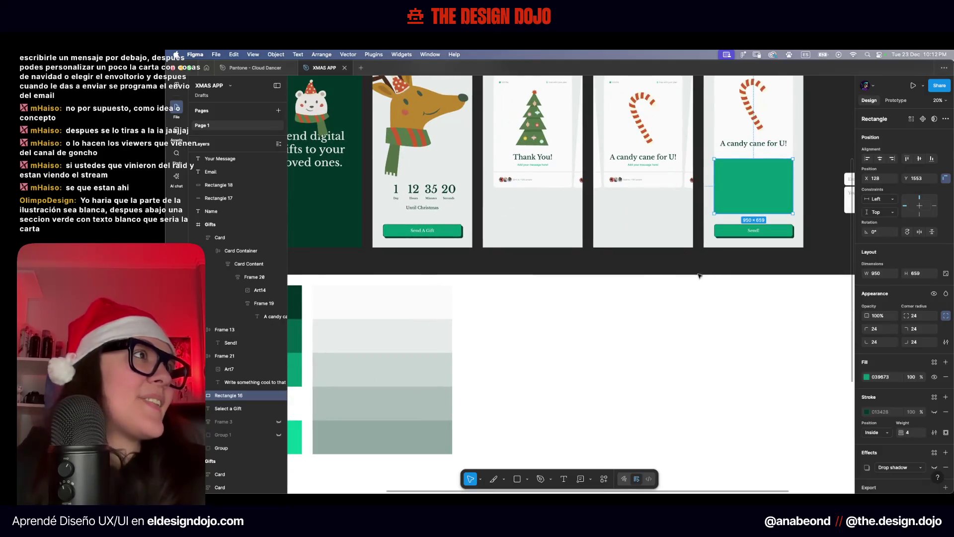
key(Escape)
drag(696, 279, 611, 359)
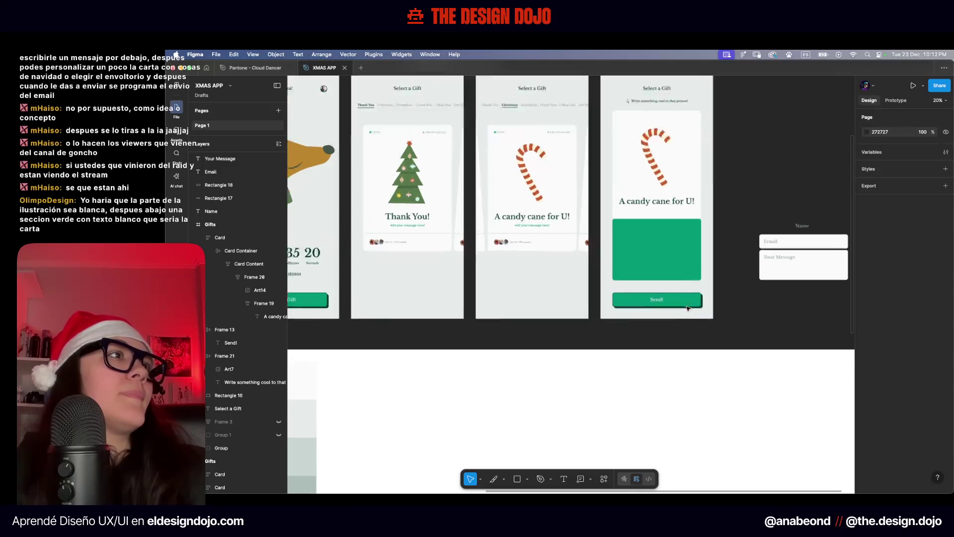
ctrl+scroll(653, 304, up, 5)
ctrl+scroll(585, 337, down, 5)
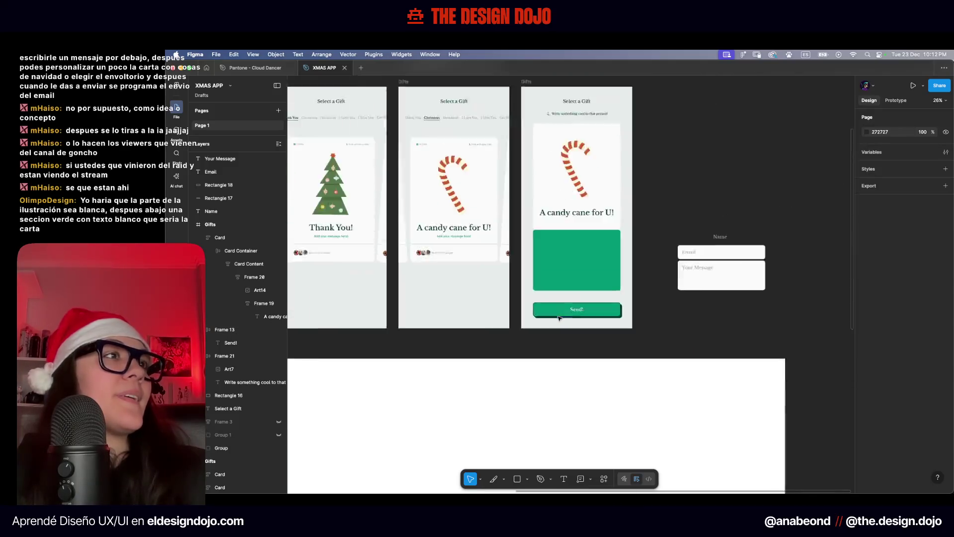
Move the Send! button out of the card and collapse the layer tree
drag(584, 320, 705, 204)
ctrl+scroll(622, 251, up, 5)
click(623, 251)
scroll(623, 251, left, 3)
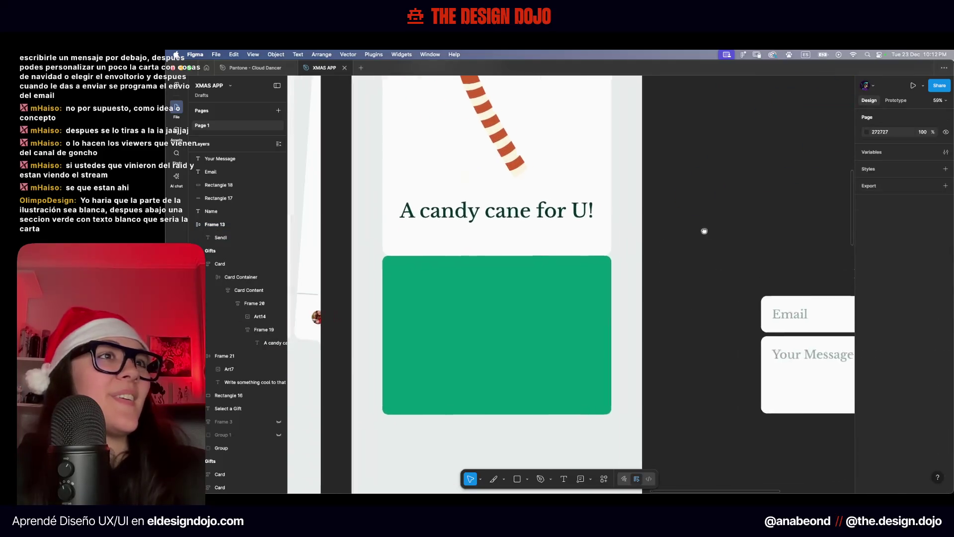
key(alt+l)
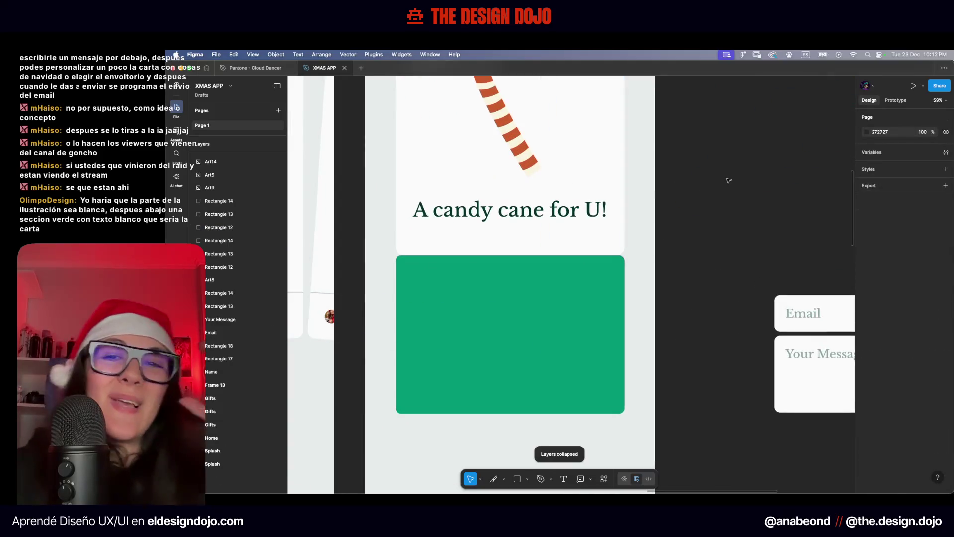
ctrl+scroll(728, 181, down, 1)
ctrl+scroll(729, 181, down, 3)
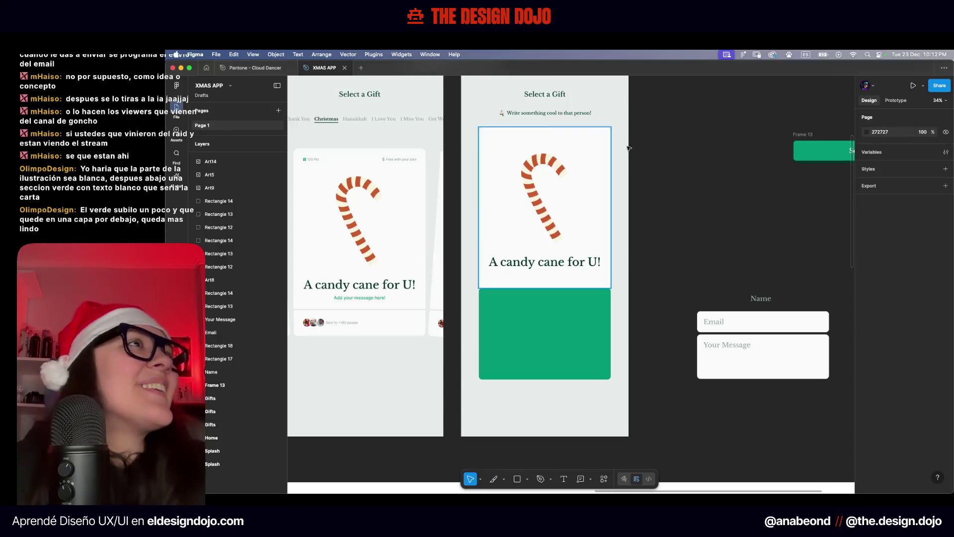
scroll(729, 204, down, 2)
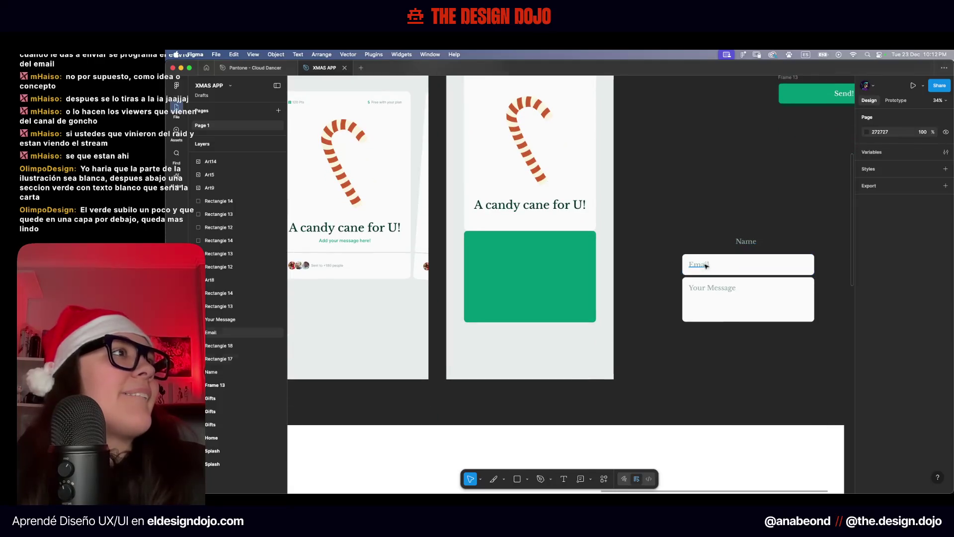
Move the Email field with its box onto the green panel
click(724, 267)
mouse_move(725, 267)
mouse_down()
mouse_move(512, 250)
mouse_move(530, 275)
mouse_up()
scroll(530, 276, up, 5)
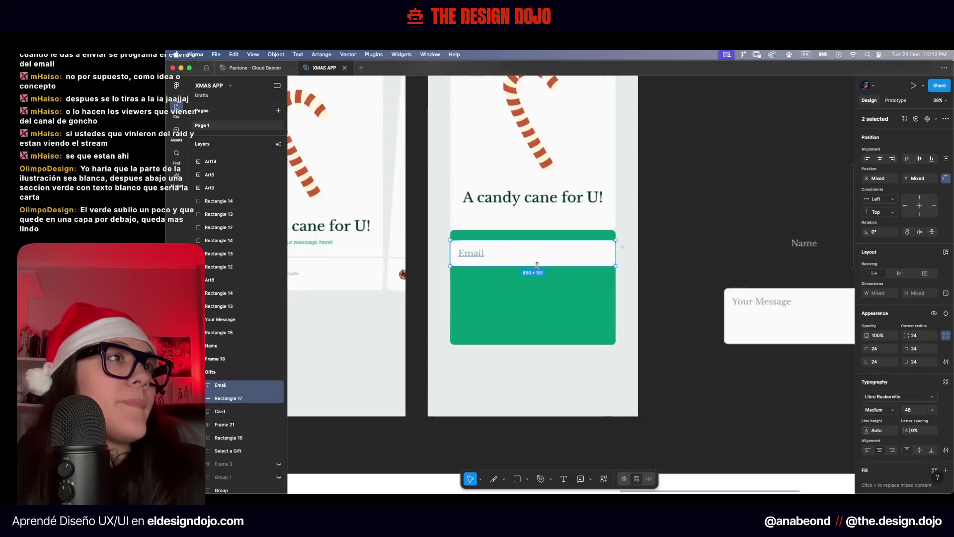
Narrow the Email field box to 822 wide with even margins and nudge its text right
click(326, 225)
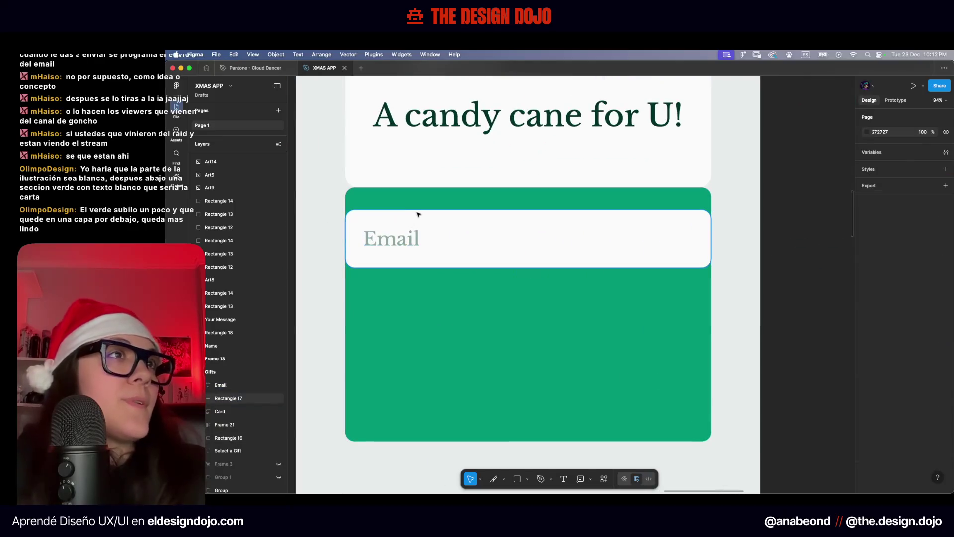
click(417, 213)
drag(711, 229, 694, 229)
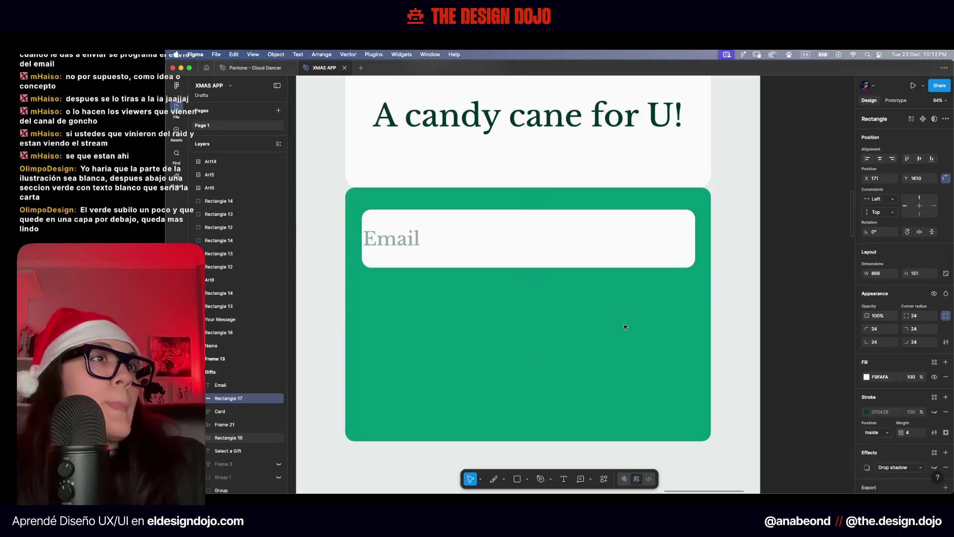
key(shift+Right)
key(shift+Right)
key(Right)
key(Right)
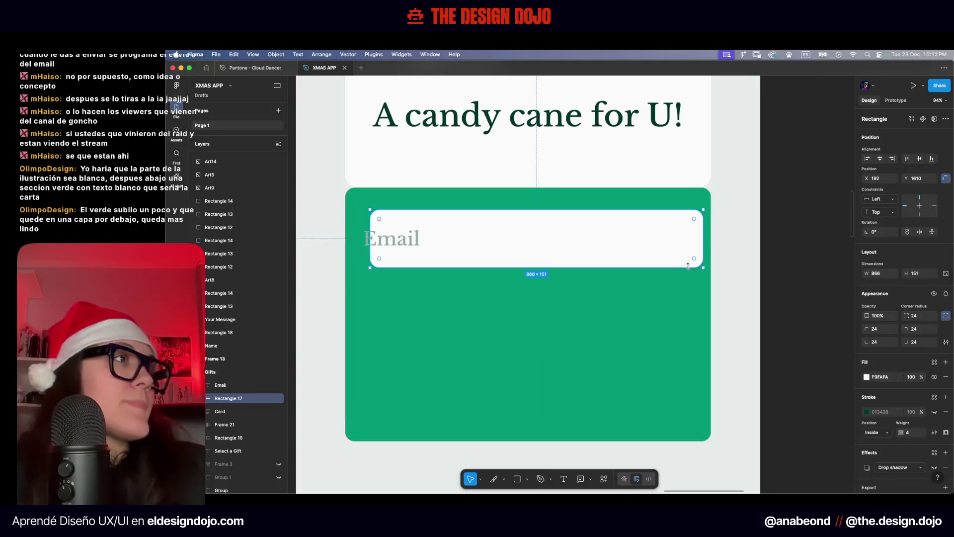
key(super+shift+Left)
key(super+shift+Left)
key(super+shift+Left)
key(super+Left)
key(super+Left)
key(super+Left)
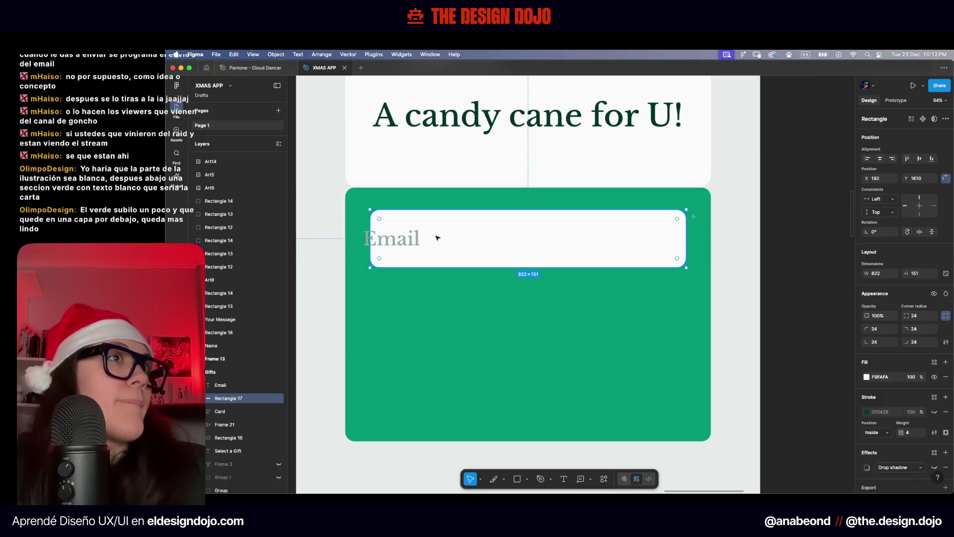
click(420, 238)
key(shift+Right)
key(shift+Right)
key(shift+Right)
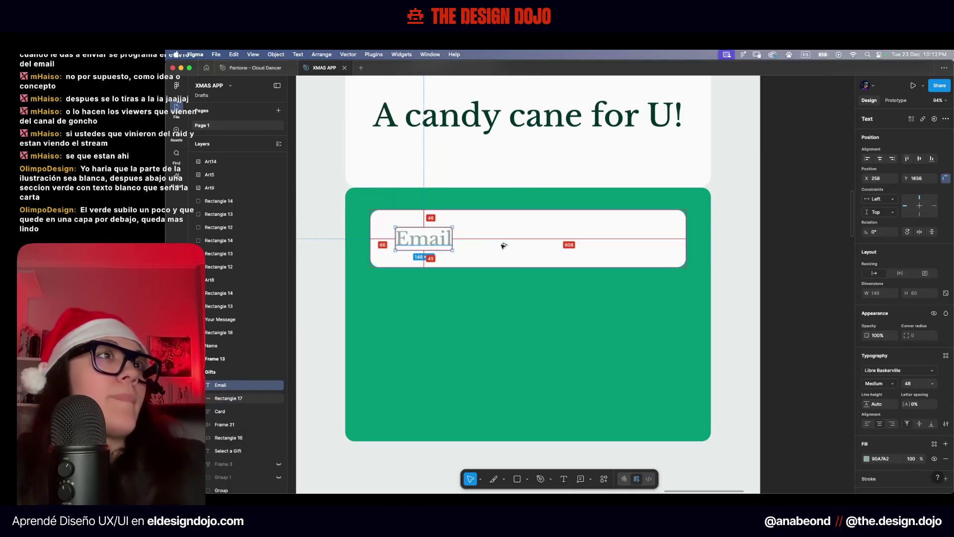
Set the Email field's box height to 152
click(553, 256)
click(922, 274)
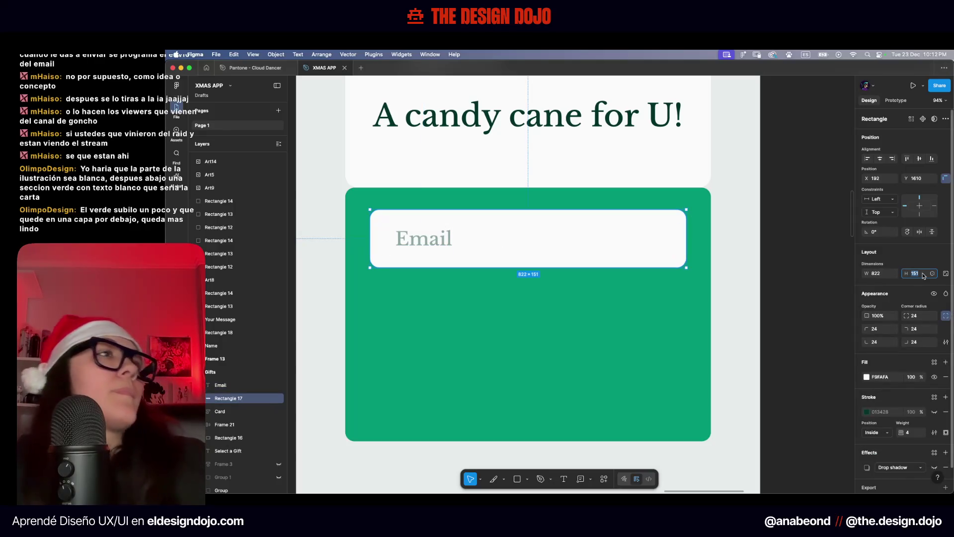
key(Up)
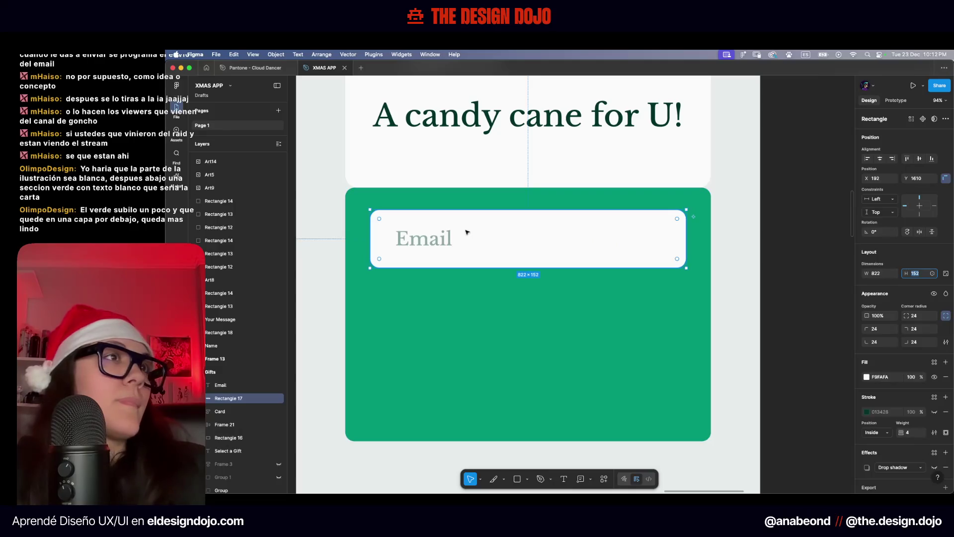
key(alt)
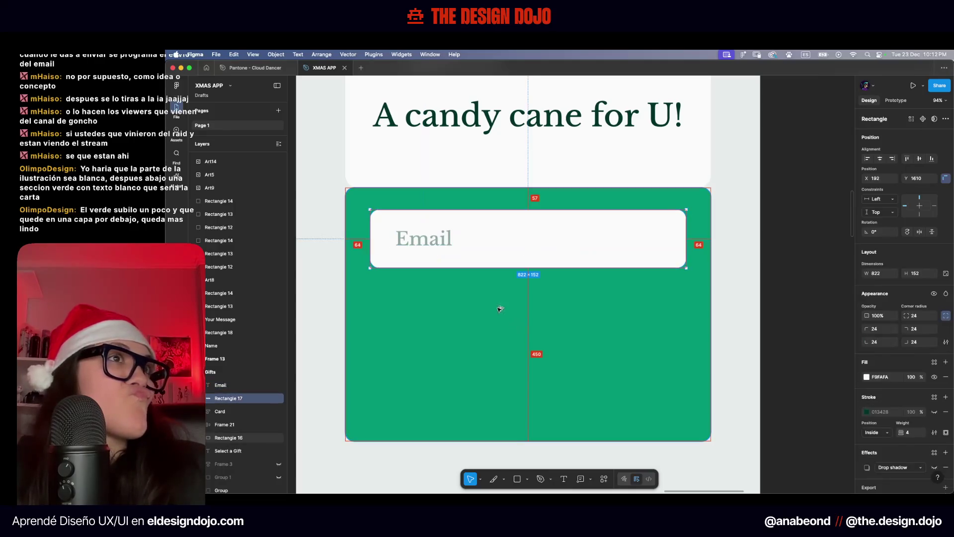
Rename the field's placeholder text from 'Email' to 'Name'
key(Tab)
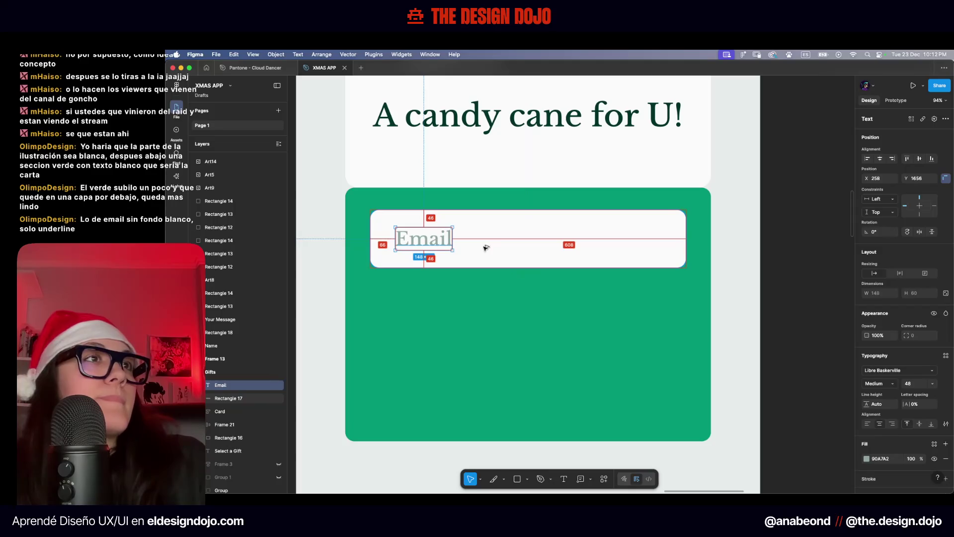
key(shift+Left)
key(shift+Left)
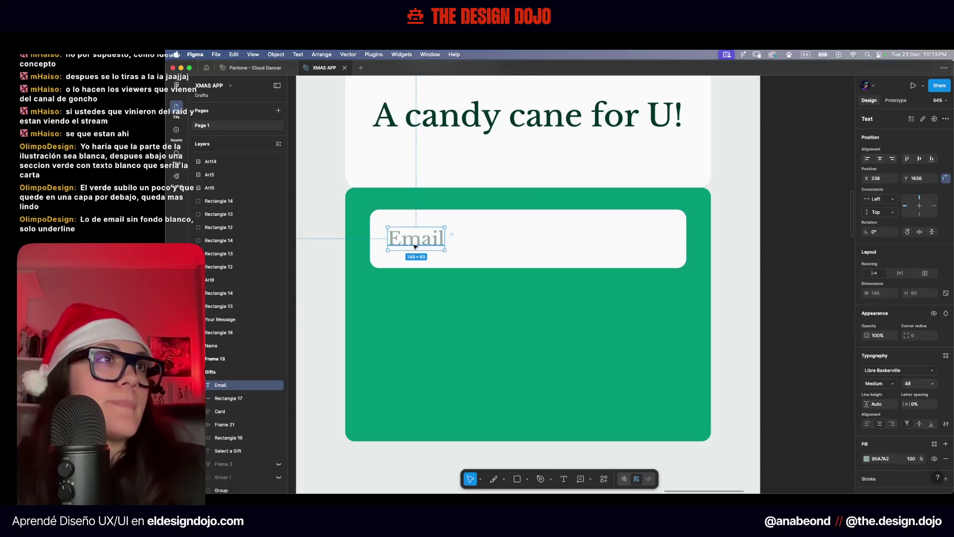
double_click(413, 241)
text(Name)
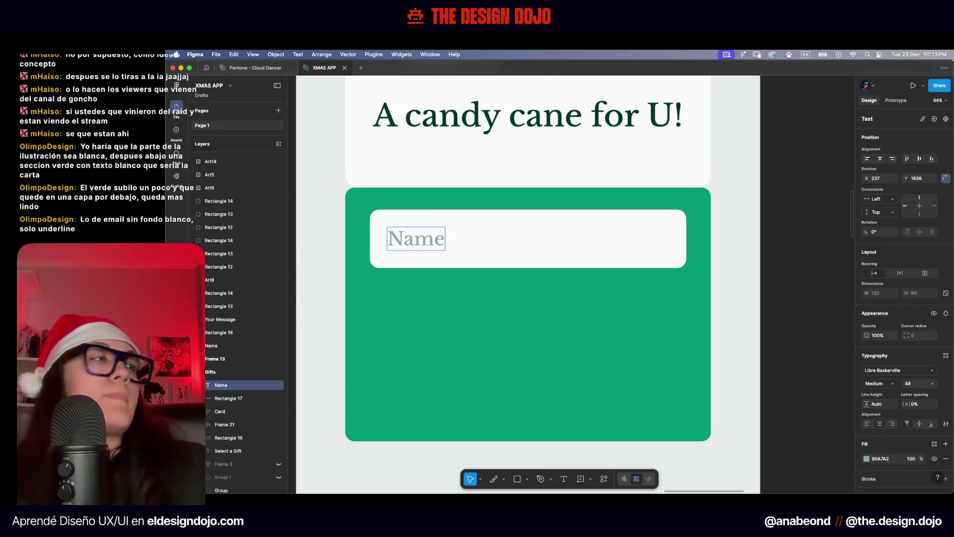
key(ctrl+z)
key(Escape)
key(Escape)
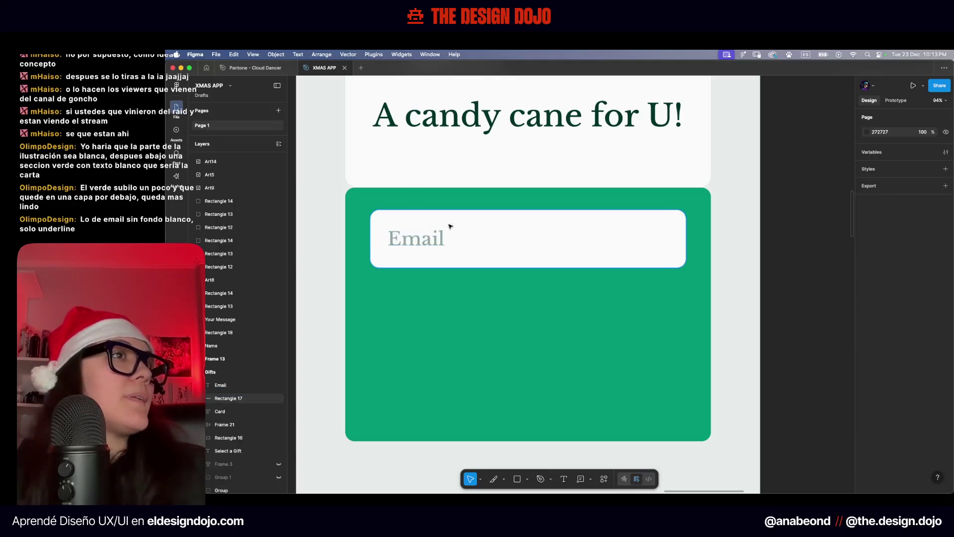
click(427, 238)
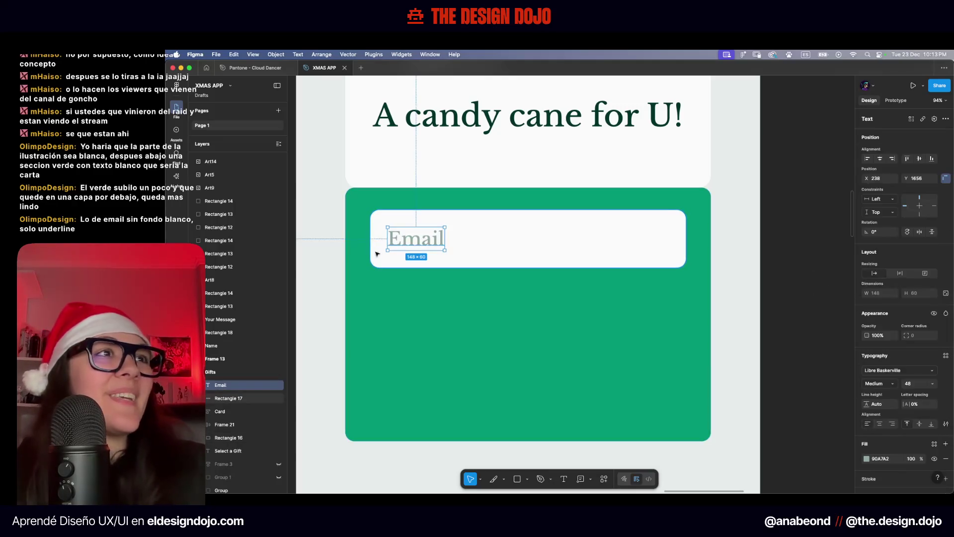
double_click(392, 238)
text(Name)
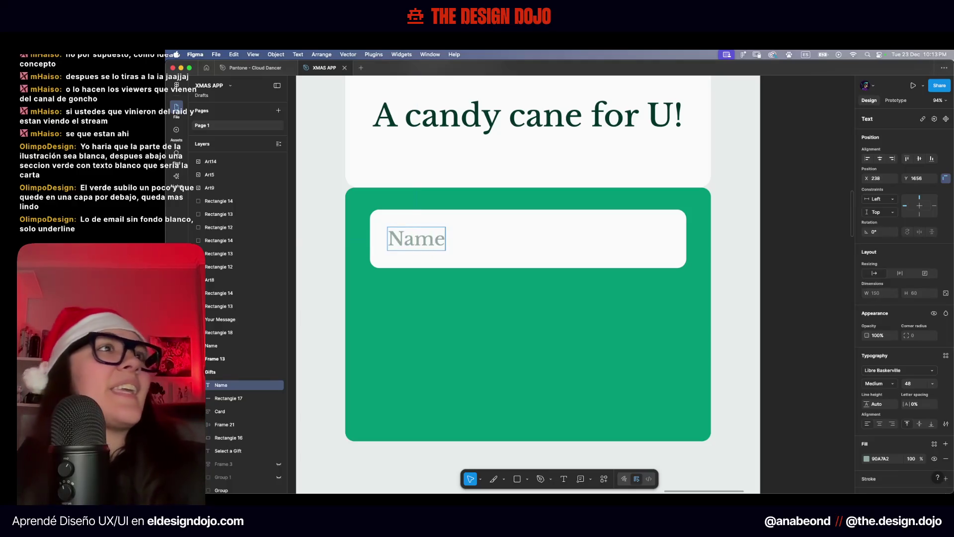
scroll(507, 241, down, 5)
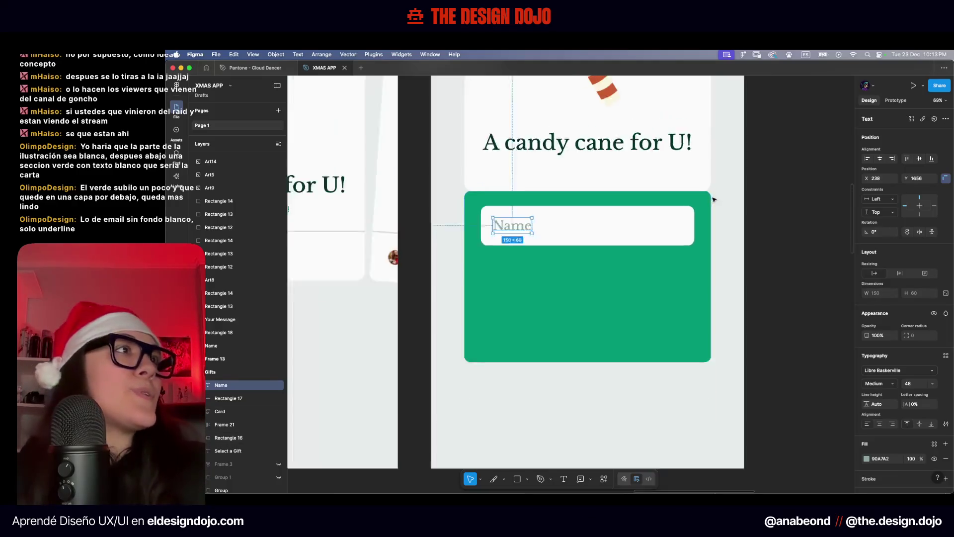
key(Escape)
key(Escape)
click(507, 241)
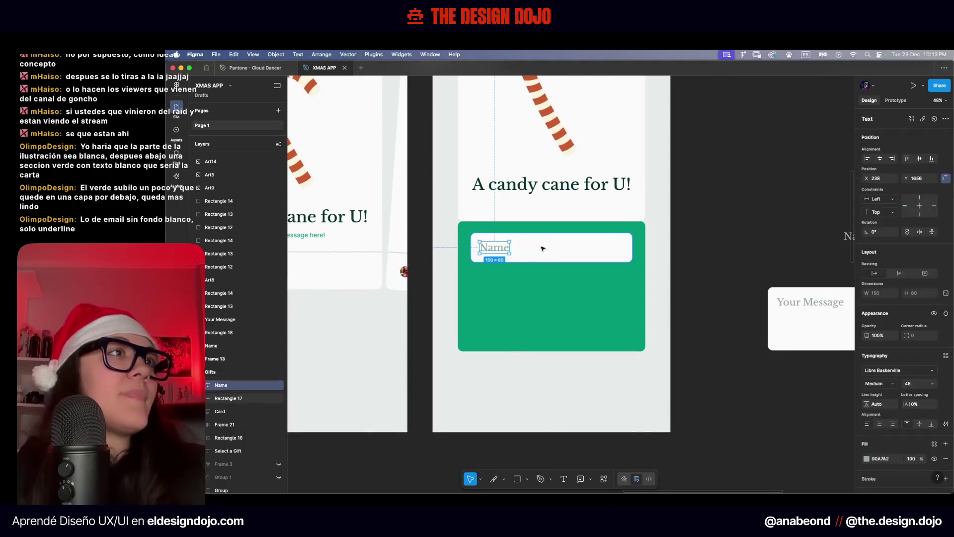
Duplicate the Name label and its white box directly below the original, nudged up slightly
shift+click(544, 247)
scroll(695, 198, down, 5)
scroll(694, 198, up, 8)
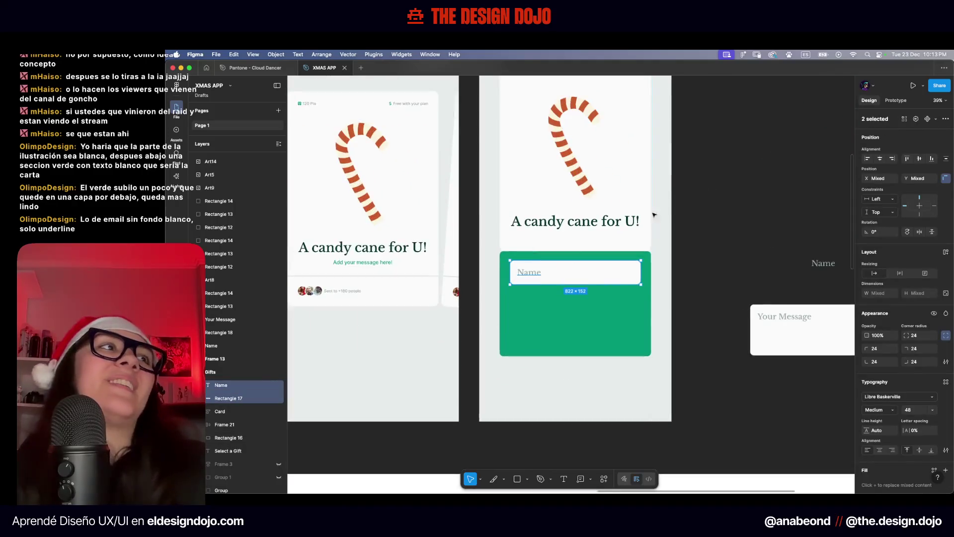
drag(526, 285, 528, 337)
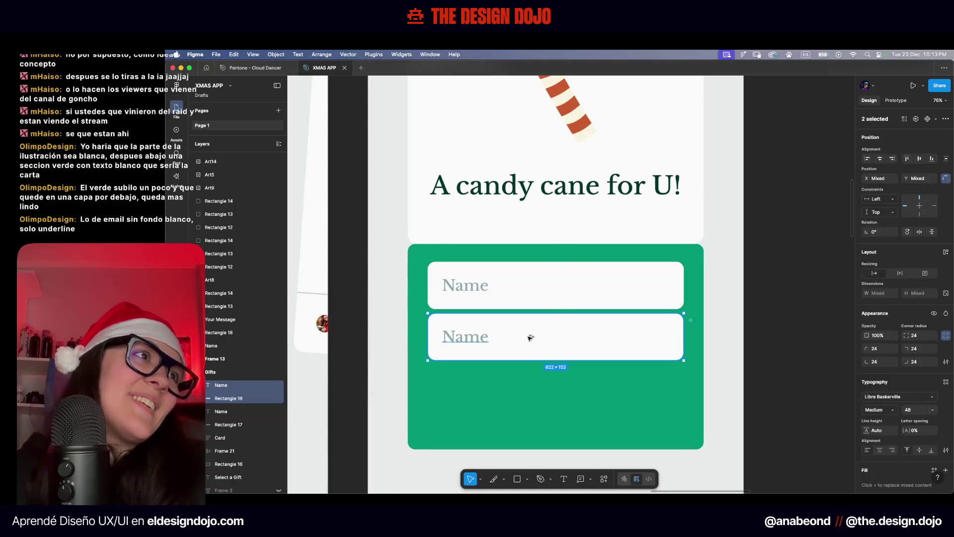
click(528, 337)
key(Up)
key(Up)
key(Up)
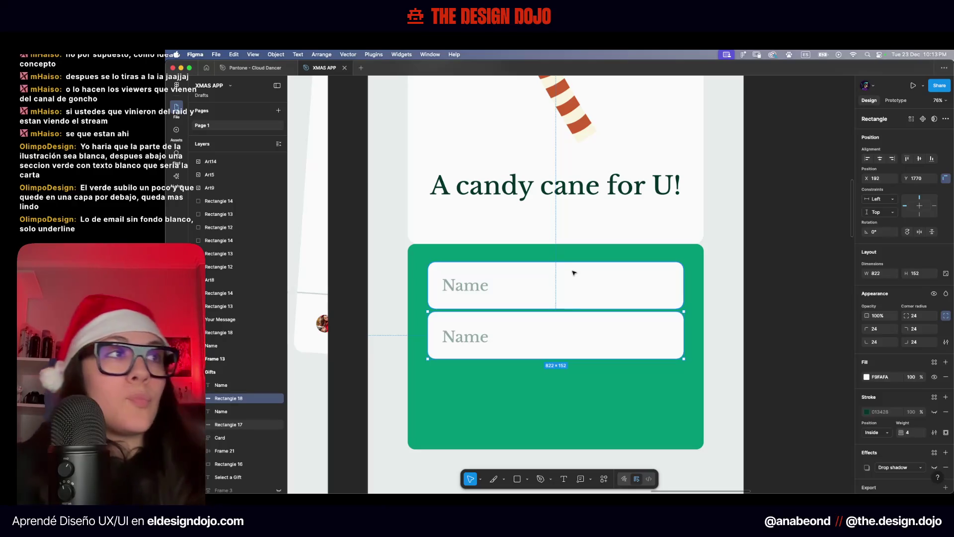
scroll(574, 272, down, 10)
click(662, 251)
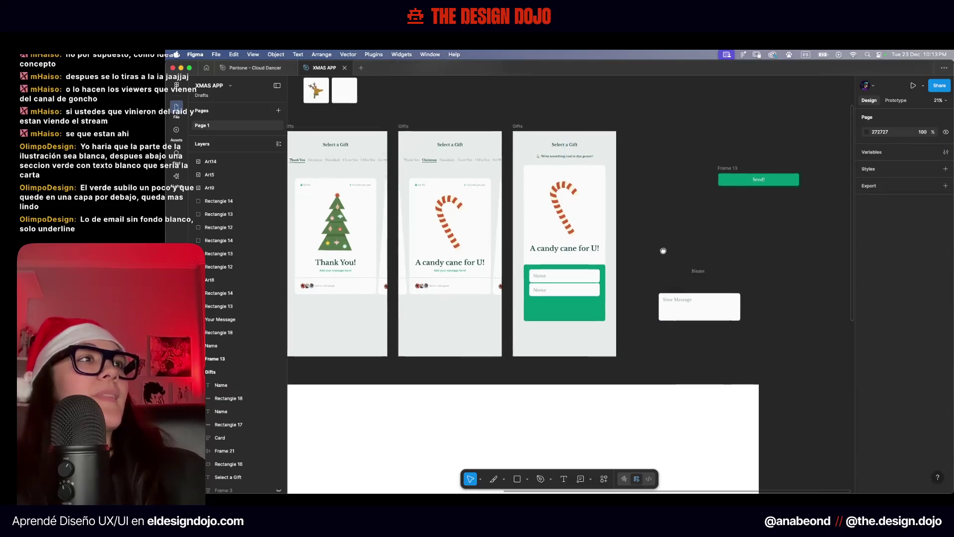
Delete the lower Name field's white box
scroll(625, 285, up, 5)
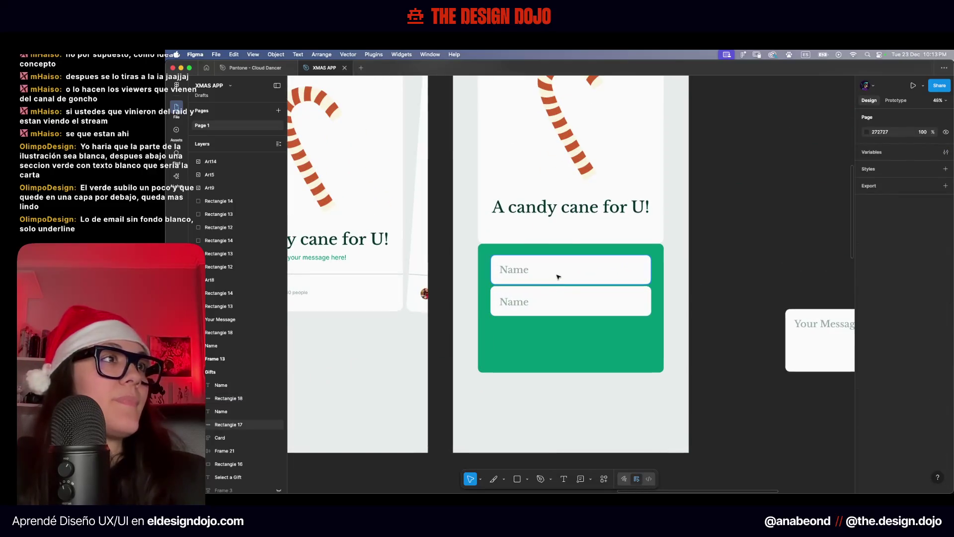
click(558, 277)
shift+click(566, 301)
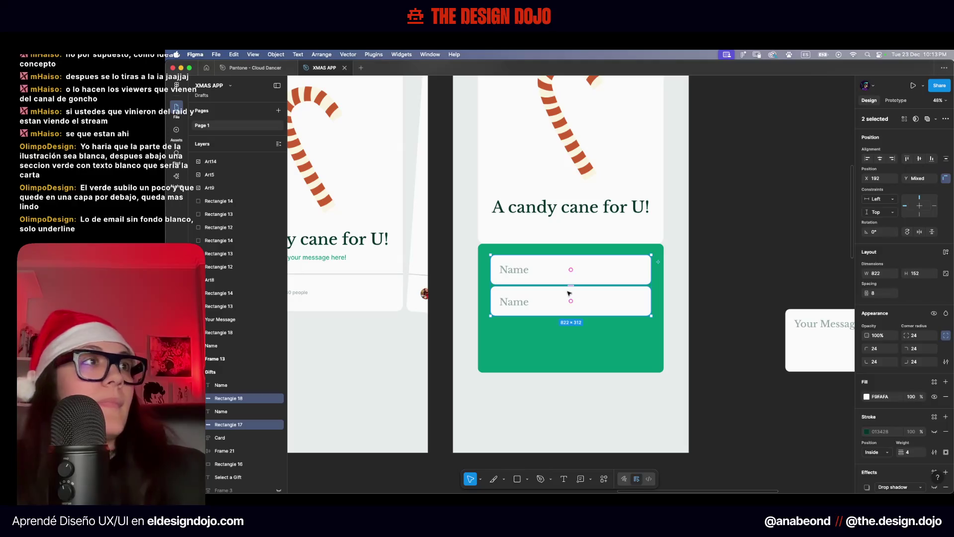
click(629, 311)
key(Delete)
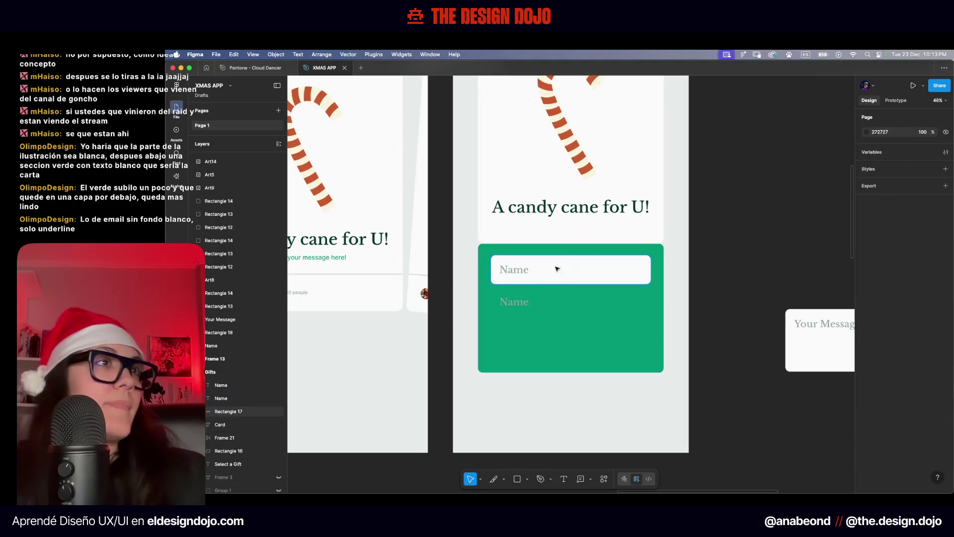
Flatten the upper white box into an 8 px high underline beneath Name
click(618, 271)
drag(551, 254, 549, 278)
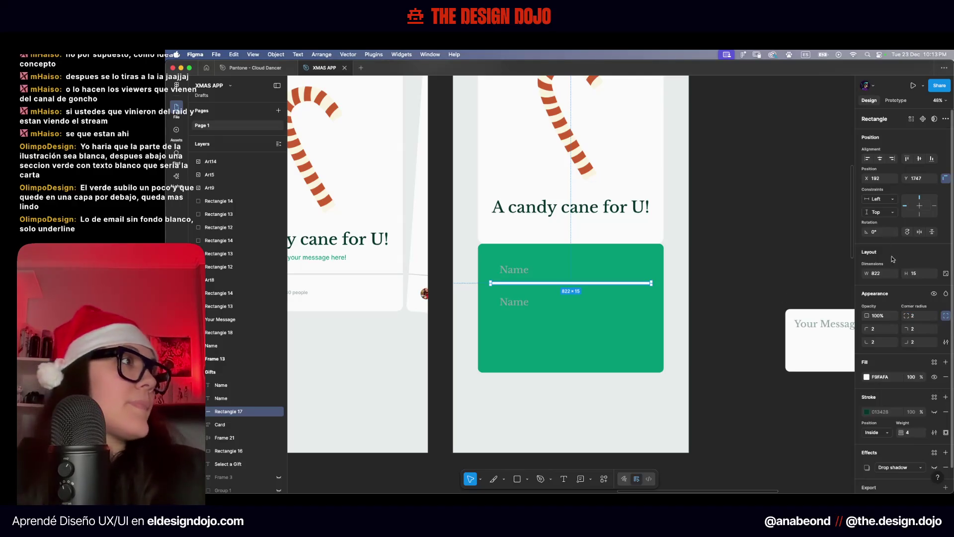
text(8)
key(Return)
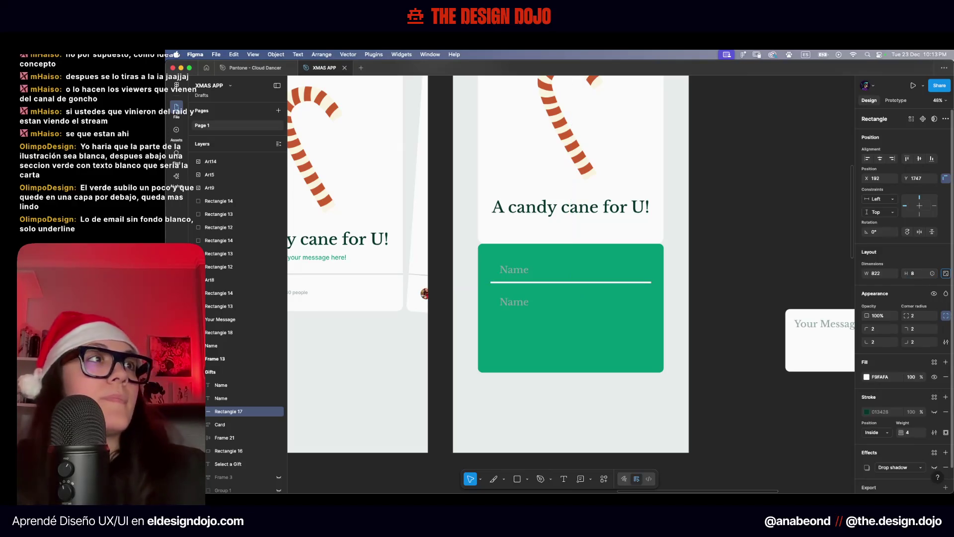
key(Escape)
scroll(497, 284, up, 5)
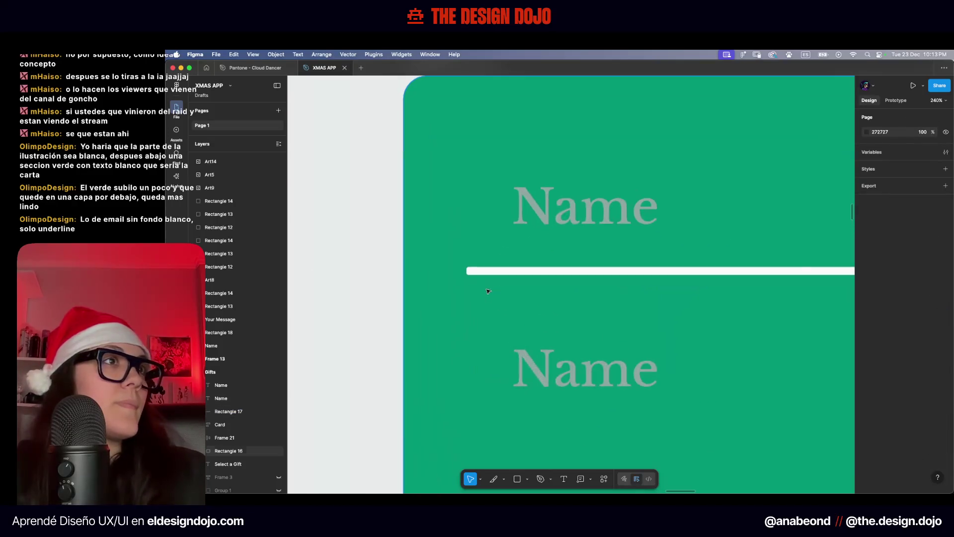
Give the white underline a corner radius of 10, then select both Name labels
click(525, 271)
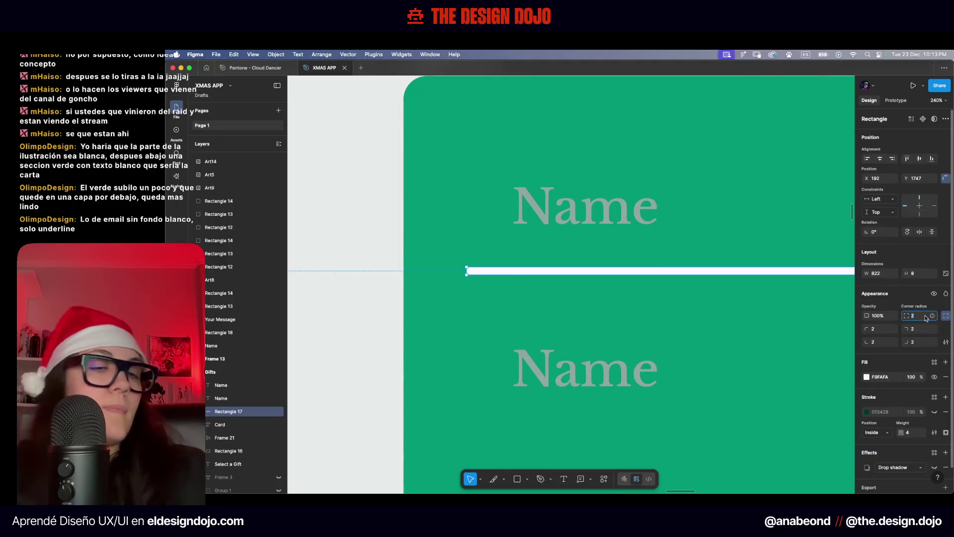
text(10)
key(Return)
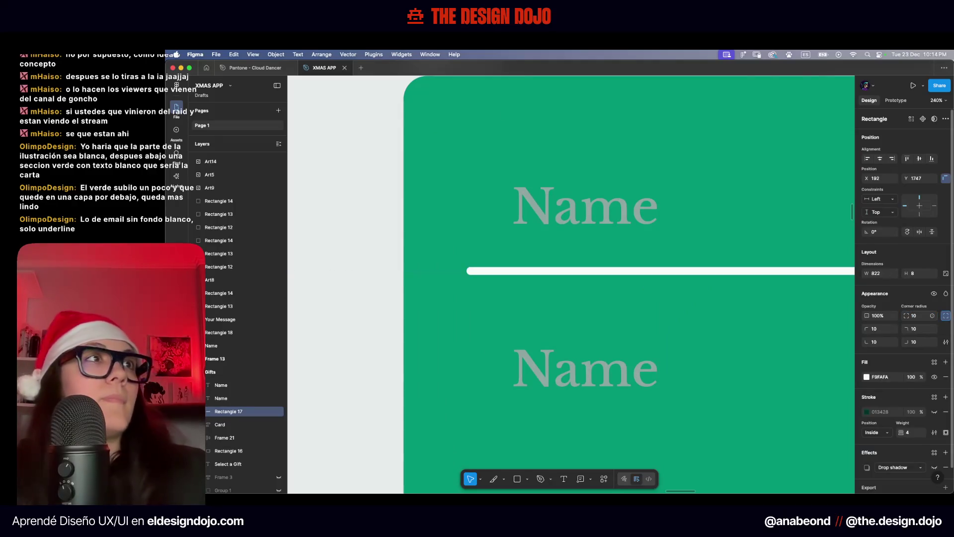
click(591, 208)
scroll(596, 272, down, 5)
shift+click(595, 285)
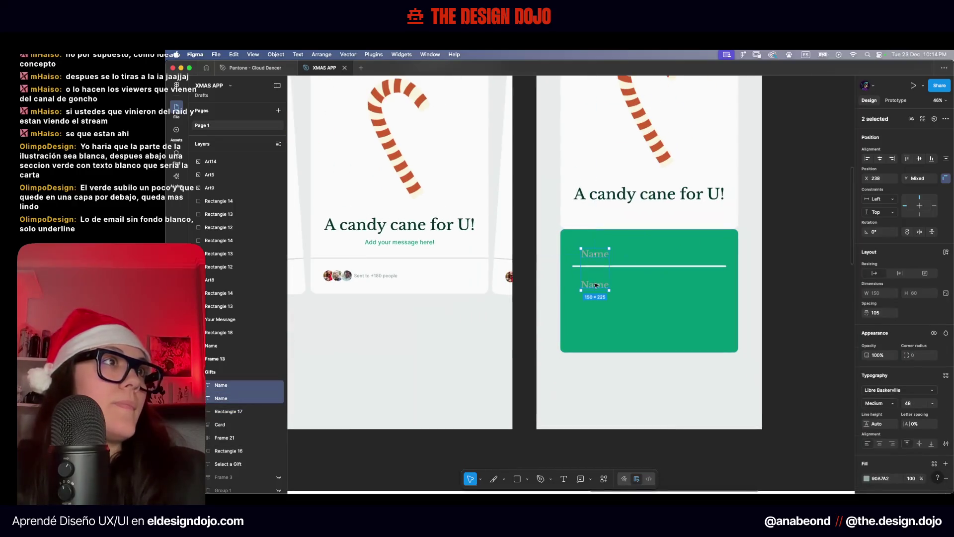
Eyedrop the underline's white onto both Name labels
key(i)
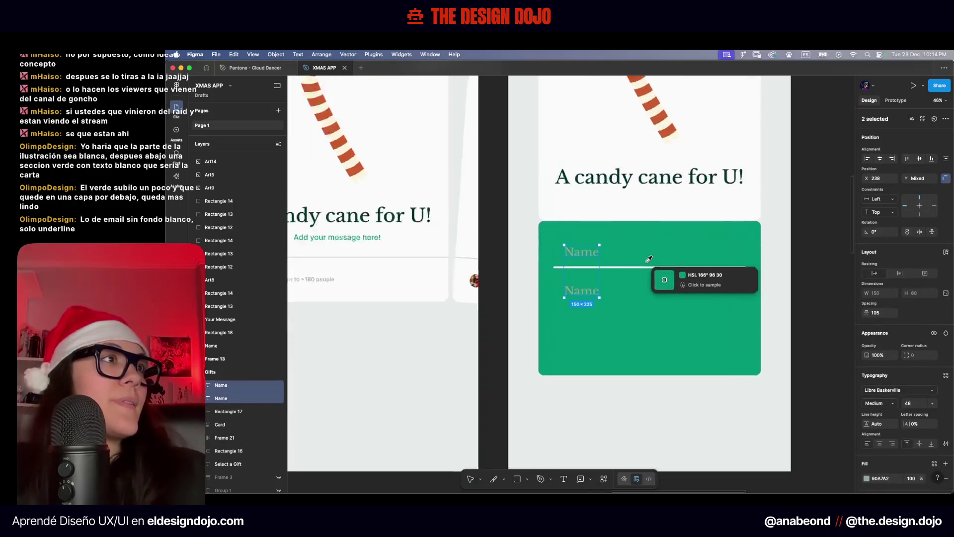
scroll(646, 263, up, 5)
click(641, 283)
shift+click(641, 283)
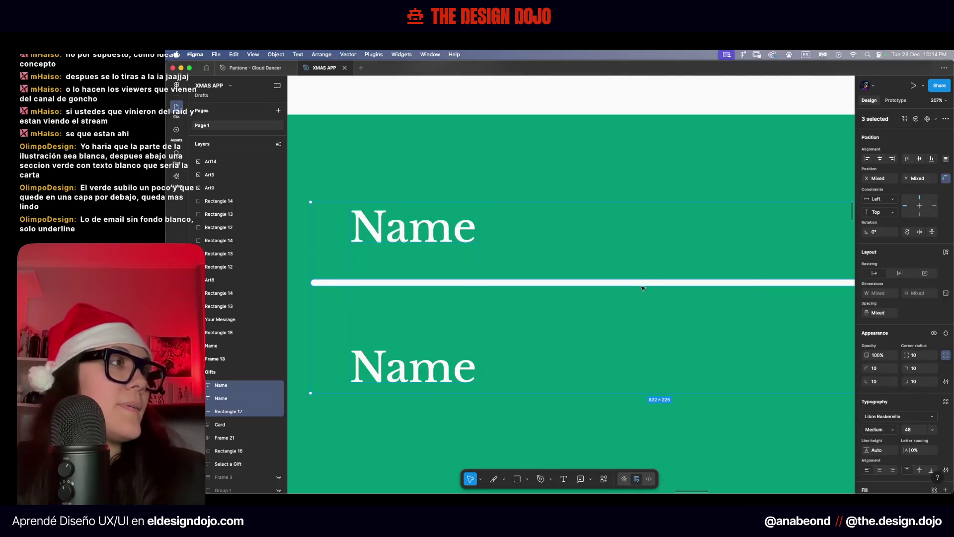
Clear the selection and move the view onto the candy cane screen
scroll(641, 285, down, 4)
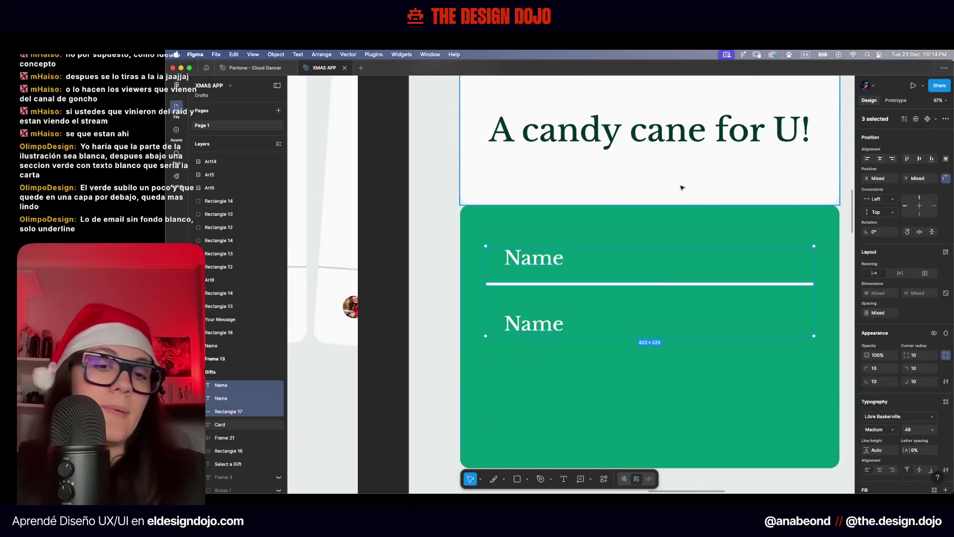
scroll(693, 192, down, 5)
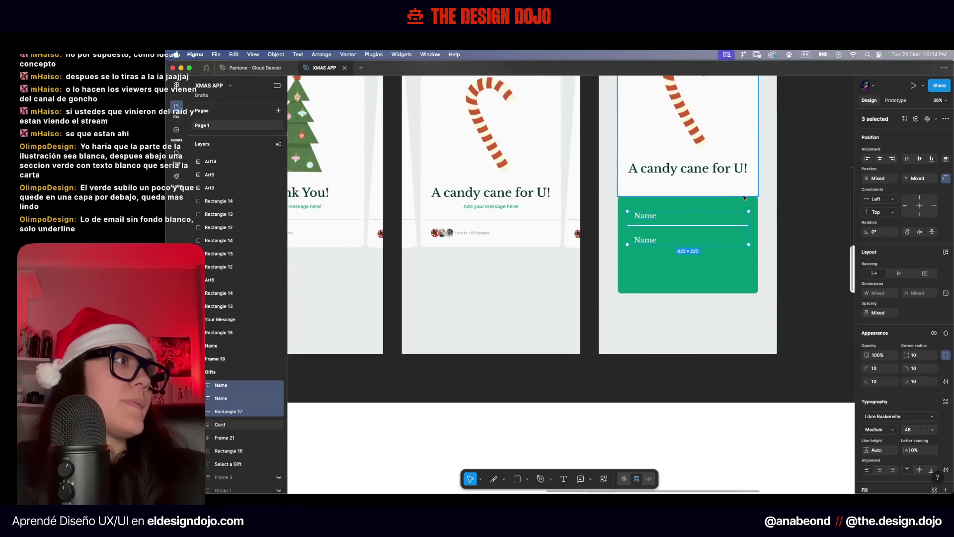
click(717, 221)
drag(714, 221, 700, 263)
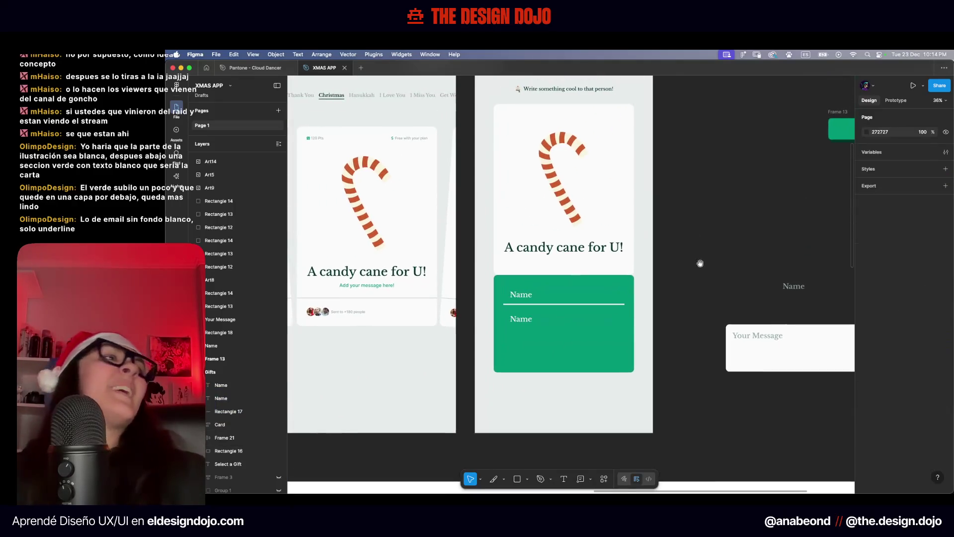
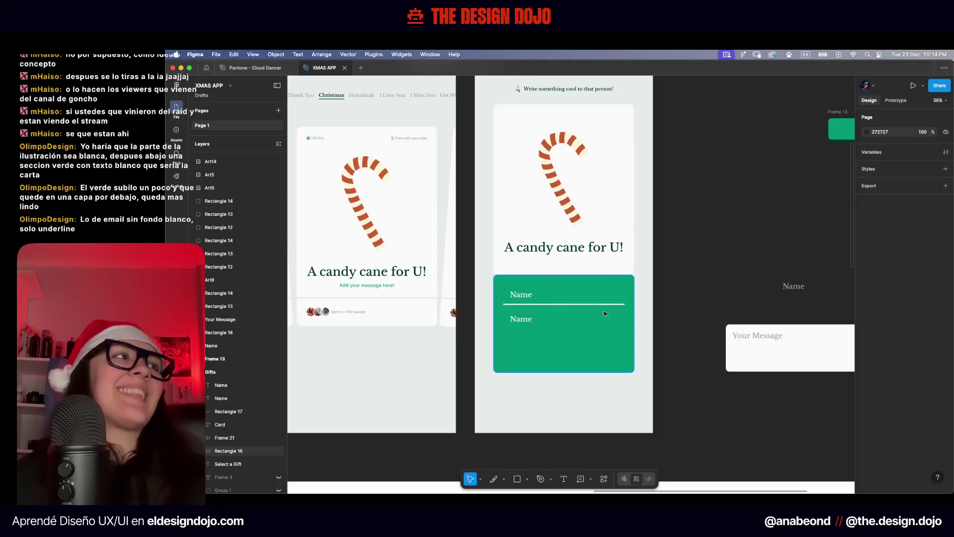
Copy the Send A Gift button's drop-shadow properties onto the green Name card
scroll(618, 308, up, 3)
click(485, 291)
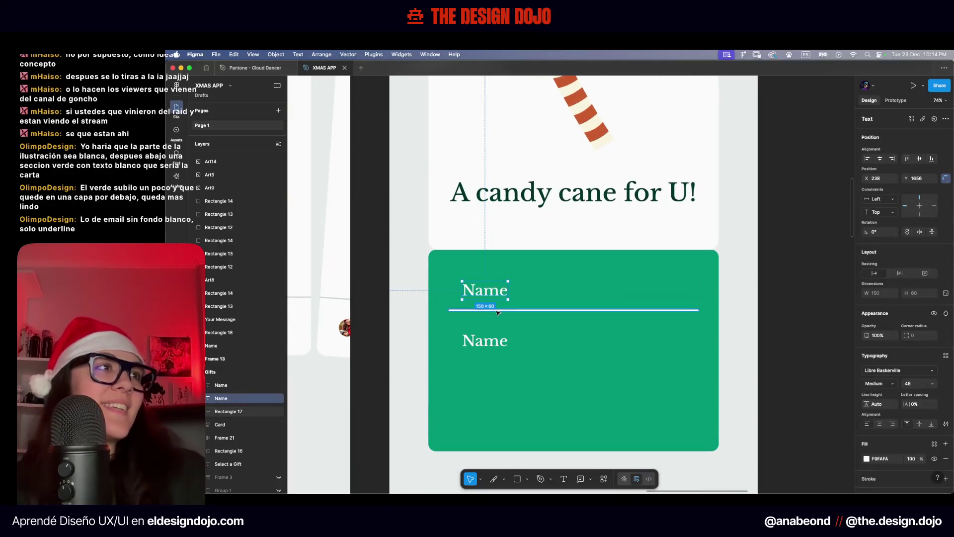
scroll(597, 359, down, 5)
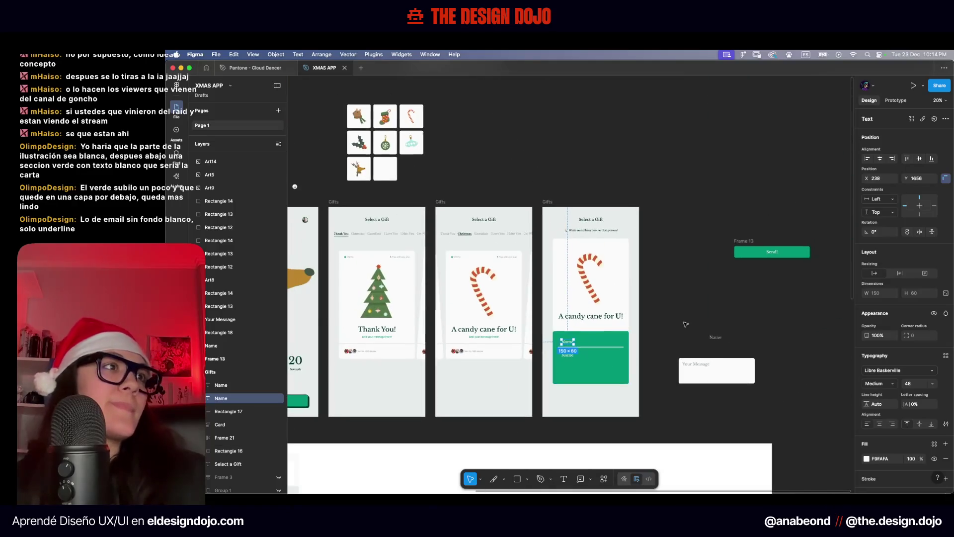
click(685, 324)
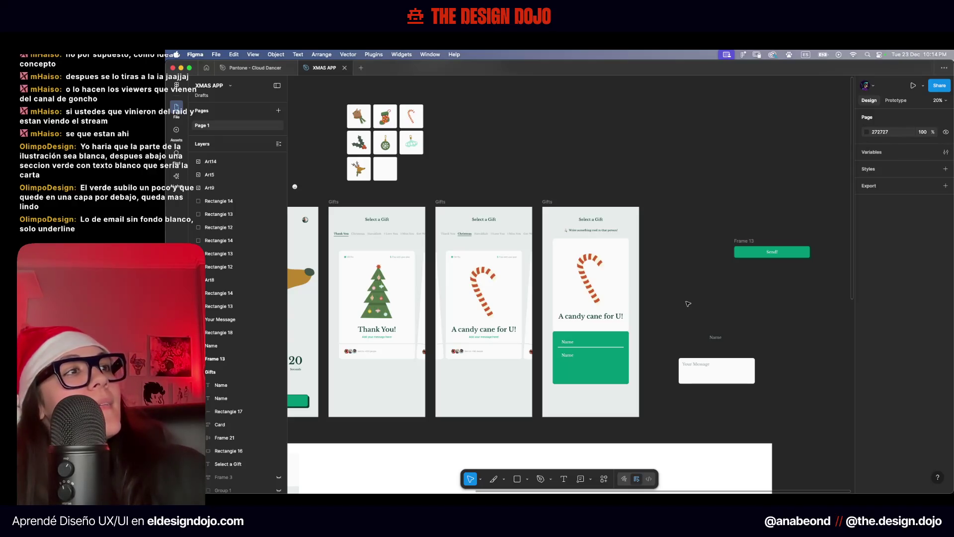
drag(534, 398, 624, 361)
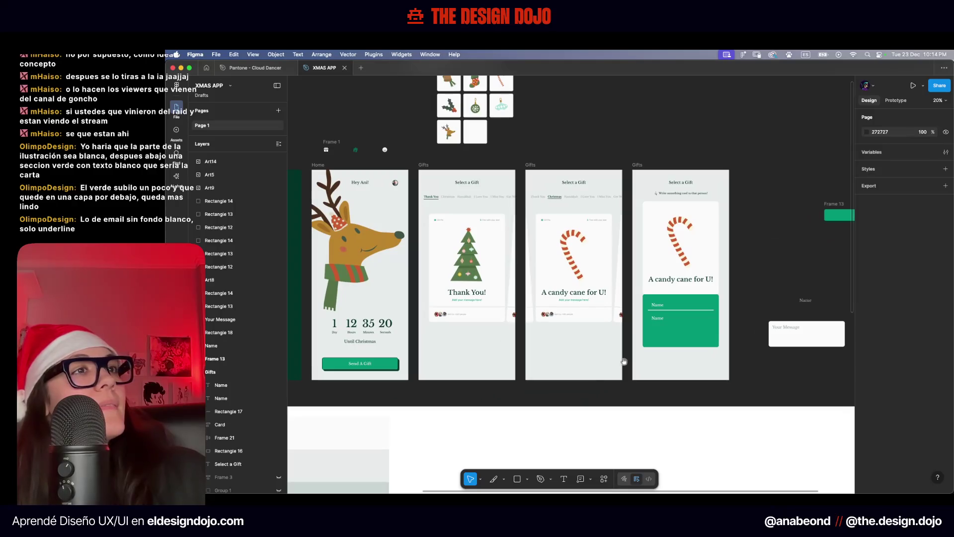
click(390, 362)
key(ctrl+alt+c)
click(681, 323)
key(ctrl+alt+v)
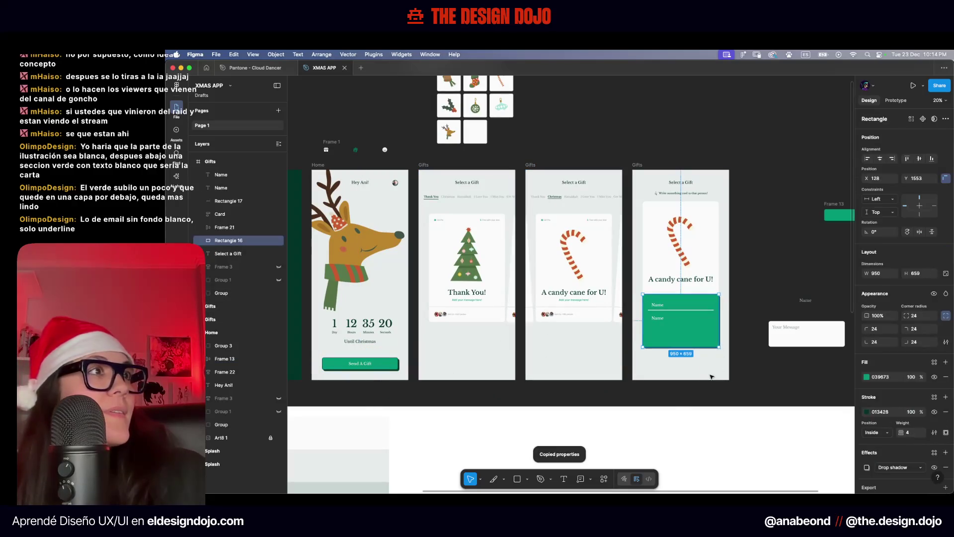
Undo the accidental style paste on the candy-cane card
click(708, 382)
click(680, 234)
key(ctrl+alt+v)
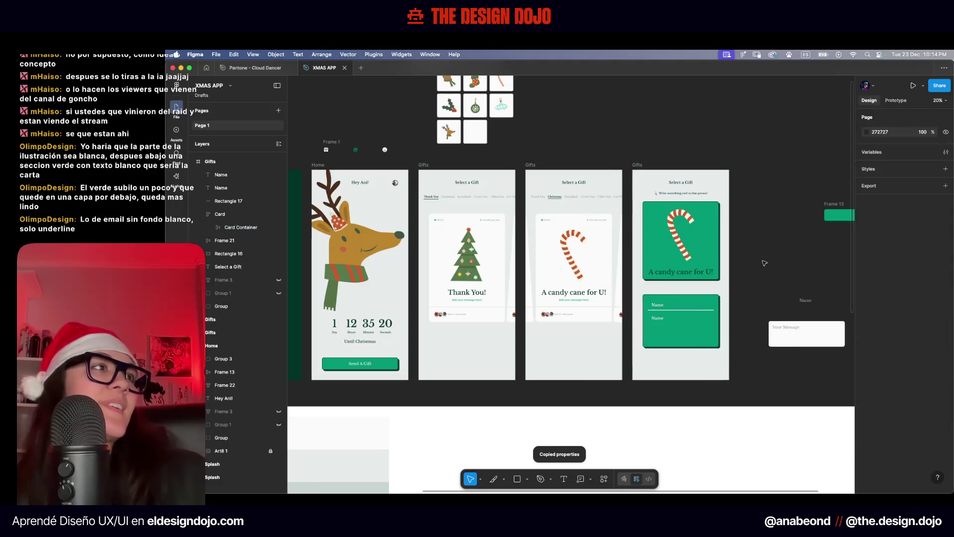
key(ctrl+z)
key(ctrl+z)
key(ctrl+z)
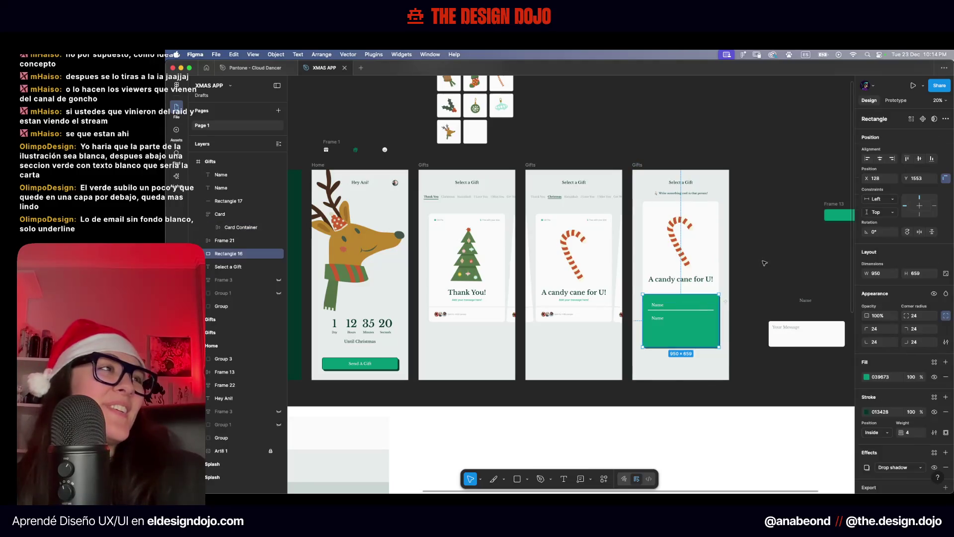
click(674, 376)
scroll(596, 298, right, 5)
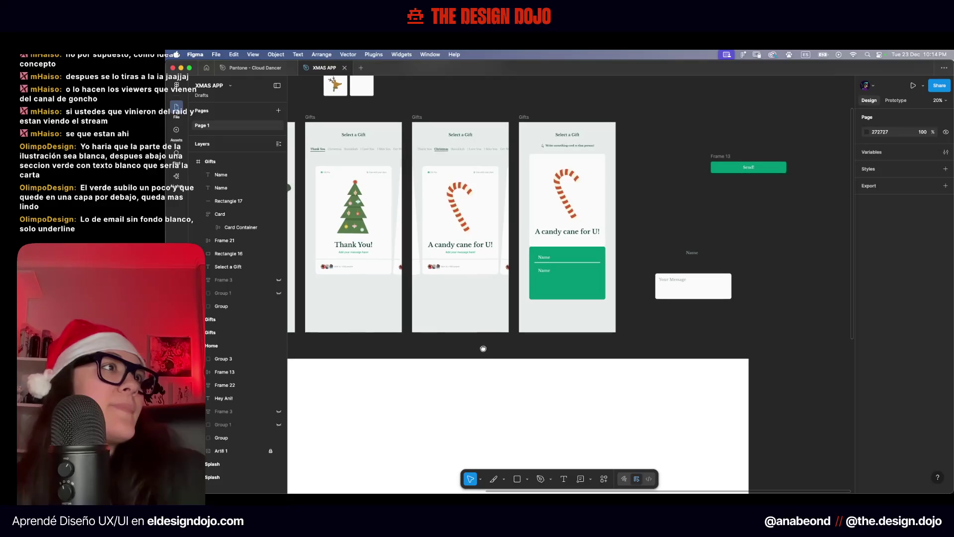
Rename the second Name label to Email, move Your Message into the card, delete the white box
double_click(545, 272)
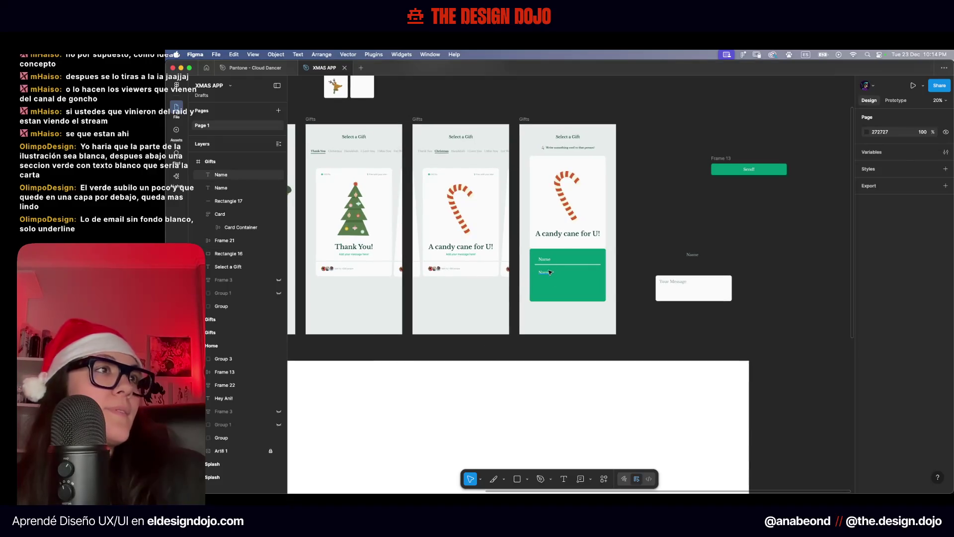
text(Email)
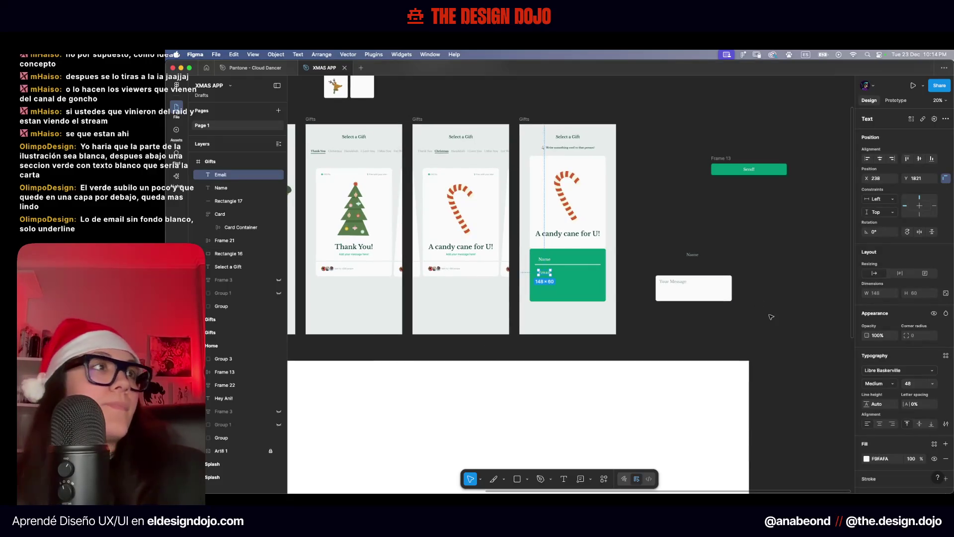
drag(666, 281, 573, 286)
click(544, 273)
key(ctrl+alt+c)
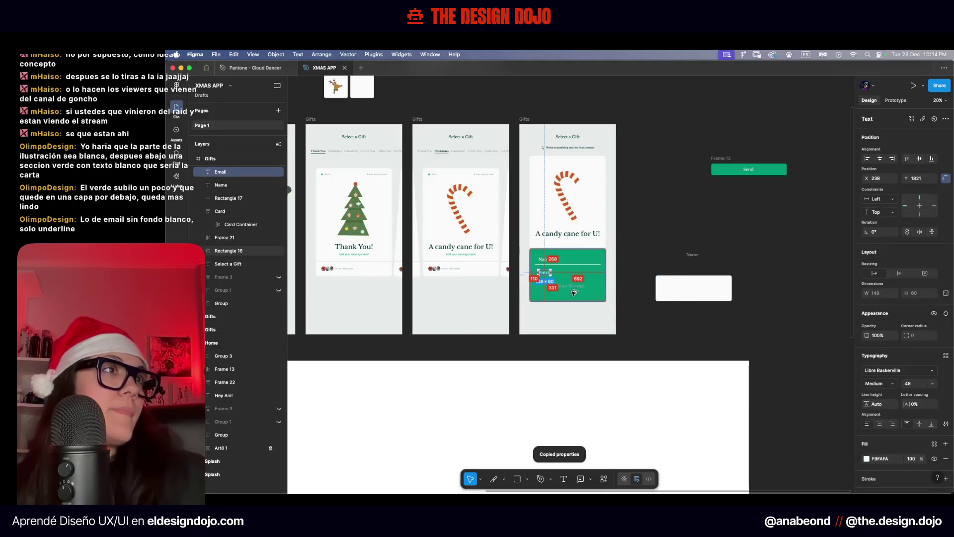
drag(641, 241, 776, 351)
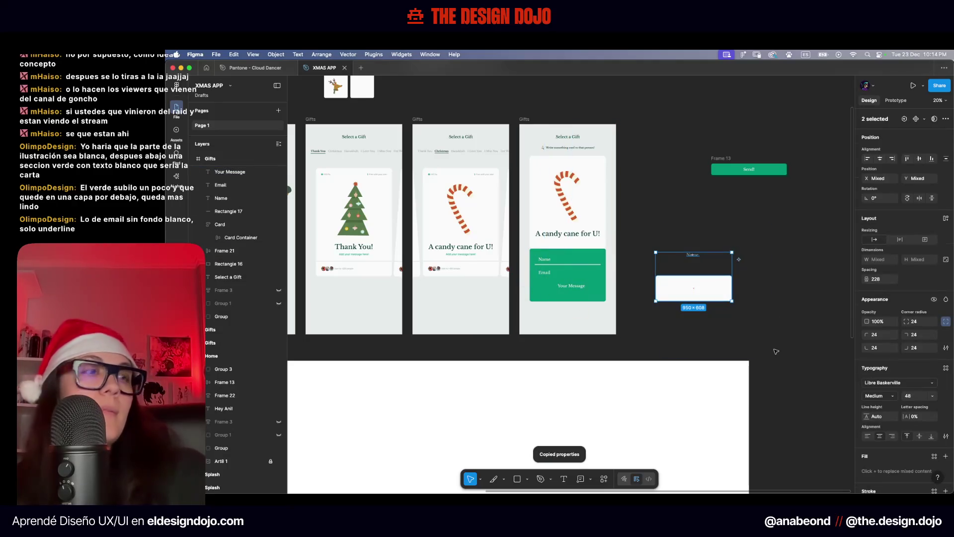
key(Delete)
Left-align the Name, Email and Your Message labels
scroll(553, 271, up, 5)
click(521, 277)
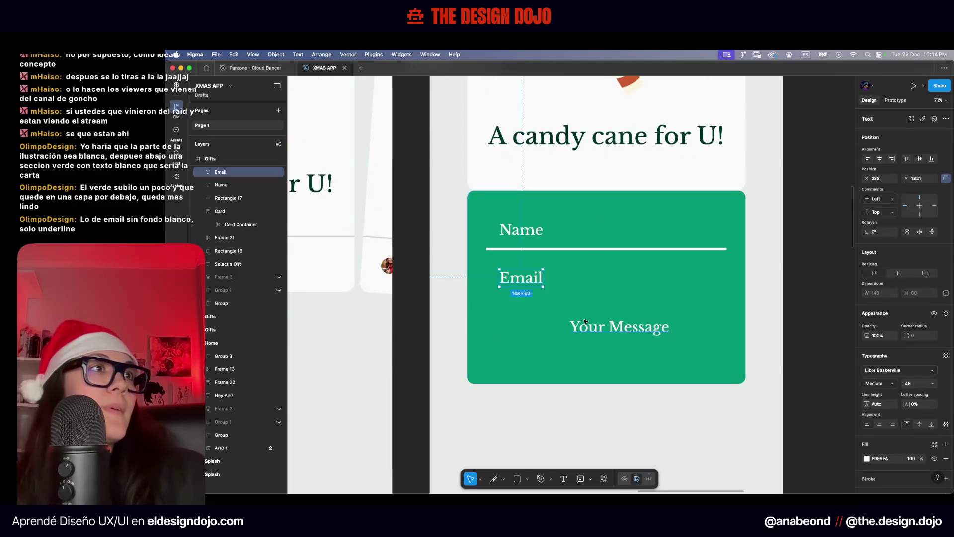
shift+click(585, 324)
shift+click(521, 229)
click(862, 158)
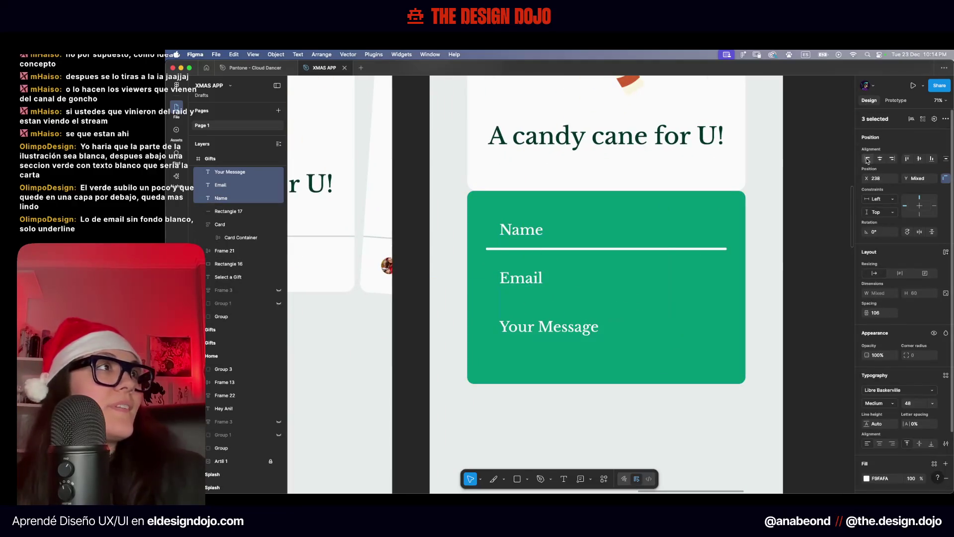
key(Escape)
Set the Name underline's height to 4 px
click(679, 249)
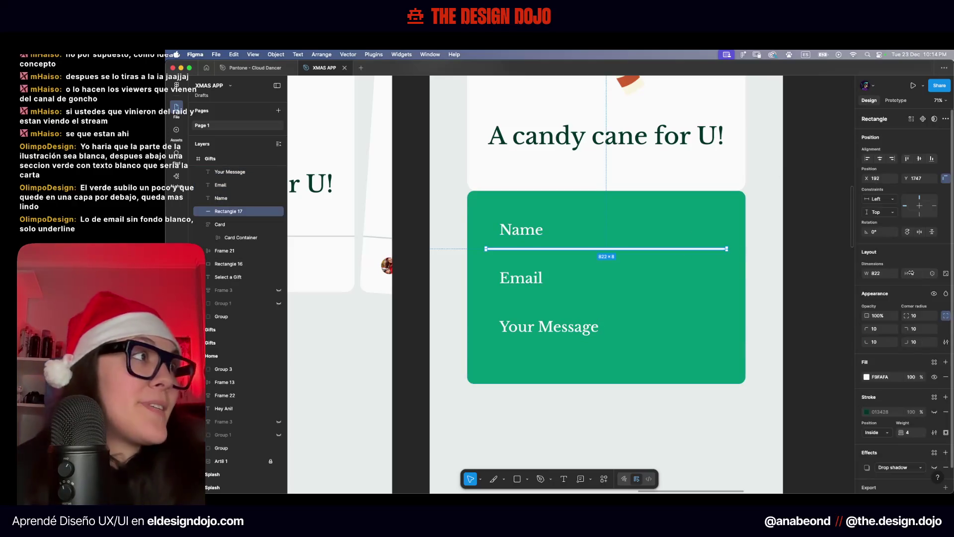
text(6)
key(Return)
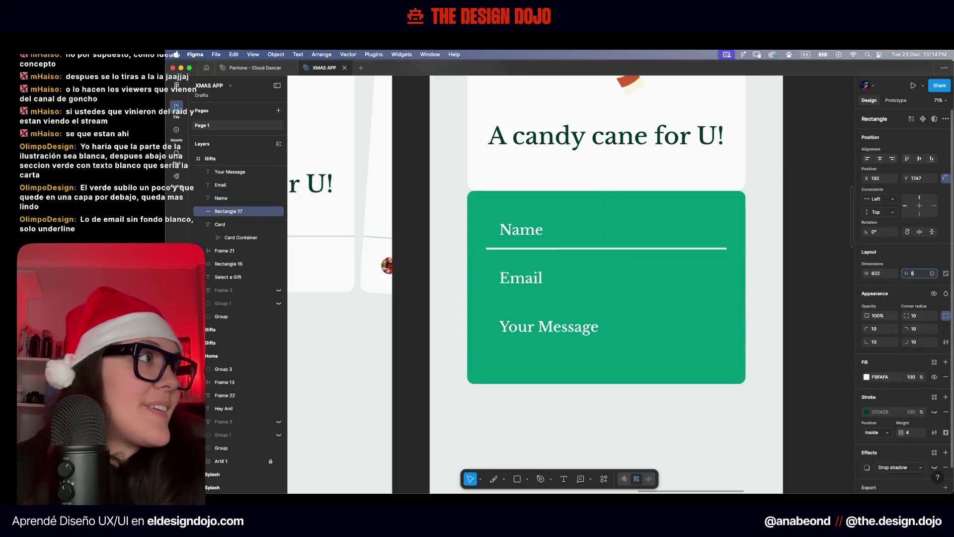
text(4)
key(Return)
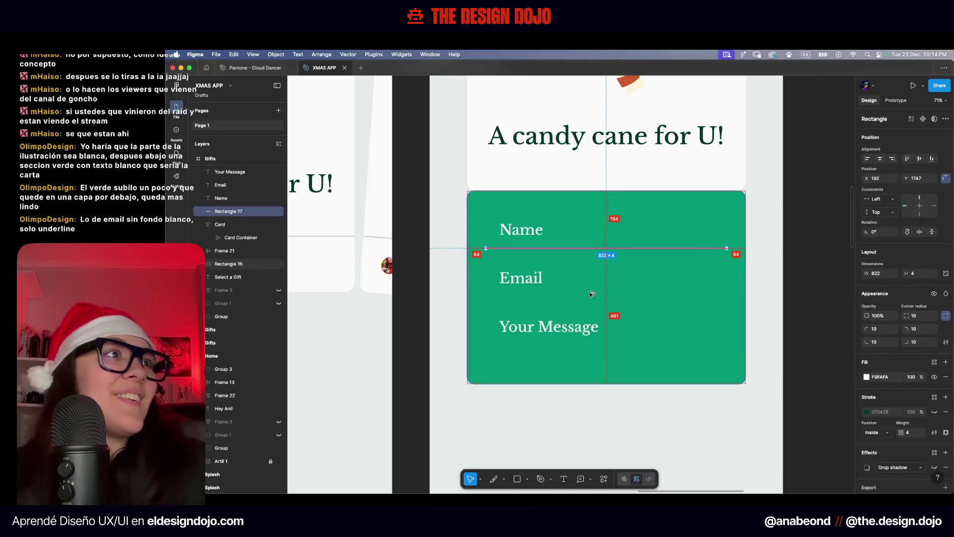
Nudge the Name label down and left to sit just above its underline
click(527, 230)
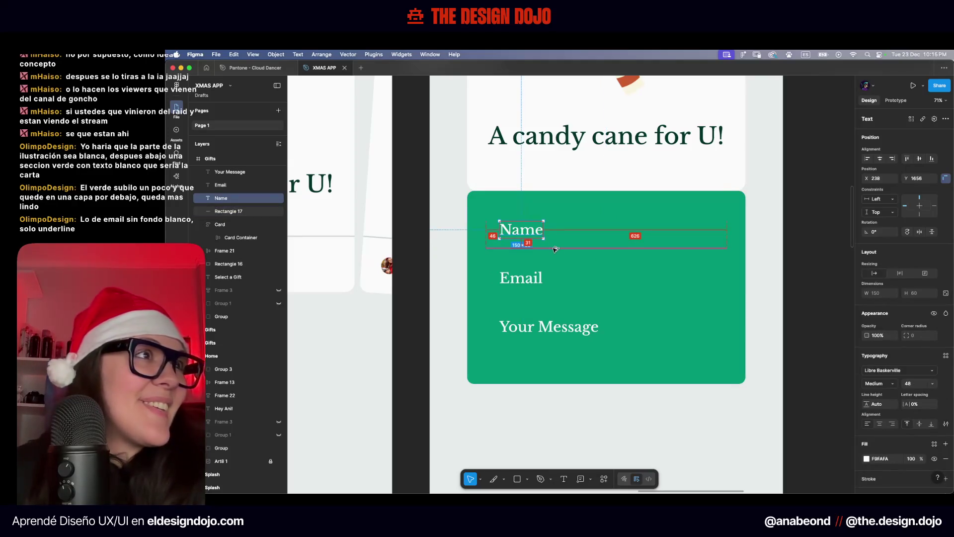
key(Down)
key(Down)
key(Down)
key(Down)
key(Down)
key(Down)
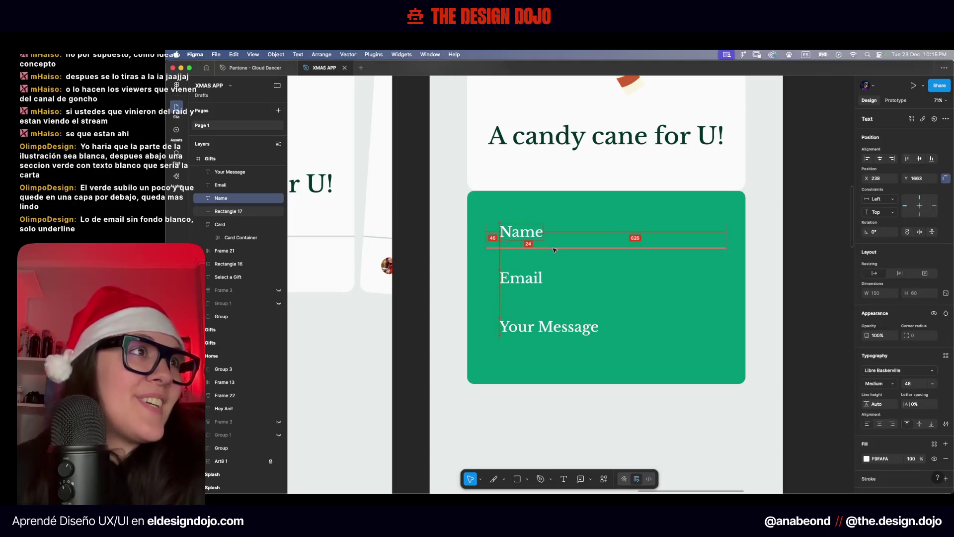
key(shift+Left)
key(Left)
key(Left)
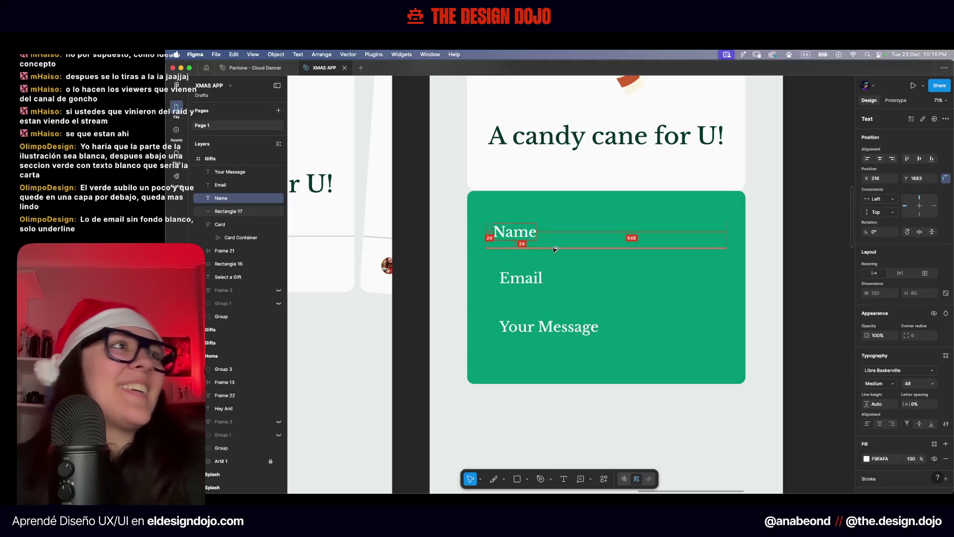
click(764, 218)
scroll(764, 218, right, 2)
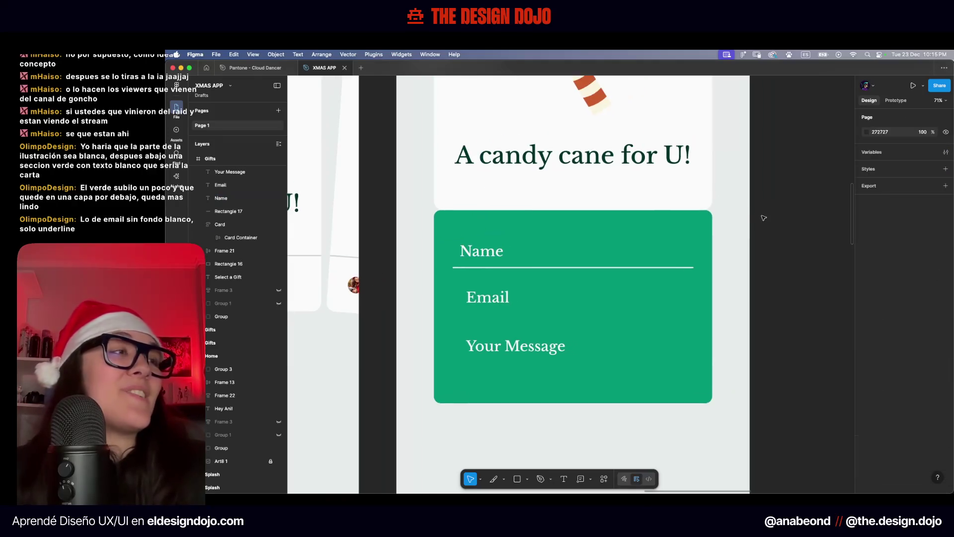
Give the Name underline a grey sampled from the palette
scroll(764, 218, down, 5)
click(641, 249)
scroll(492, 401, down, 5)
scroll(593, 309, down, 3)
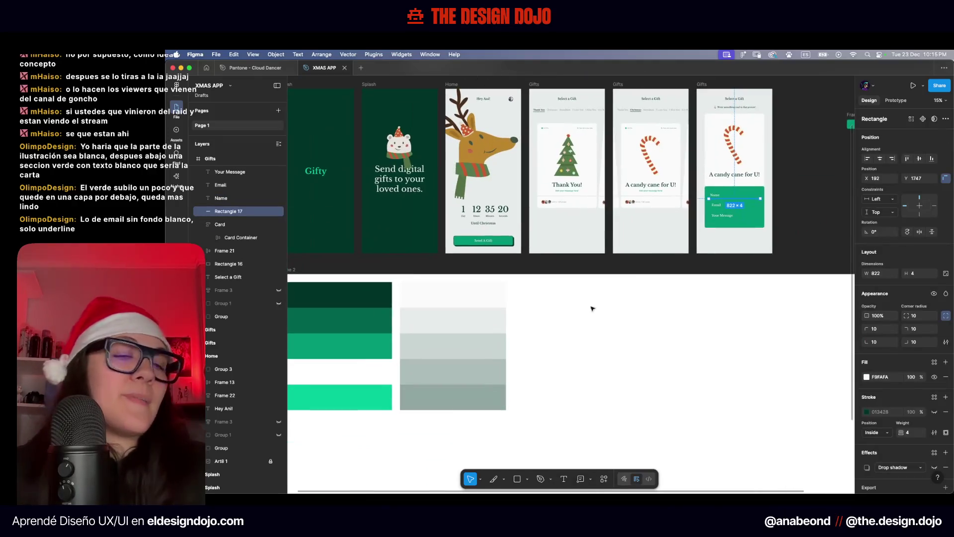
key(i)
click(449, 380)
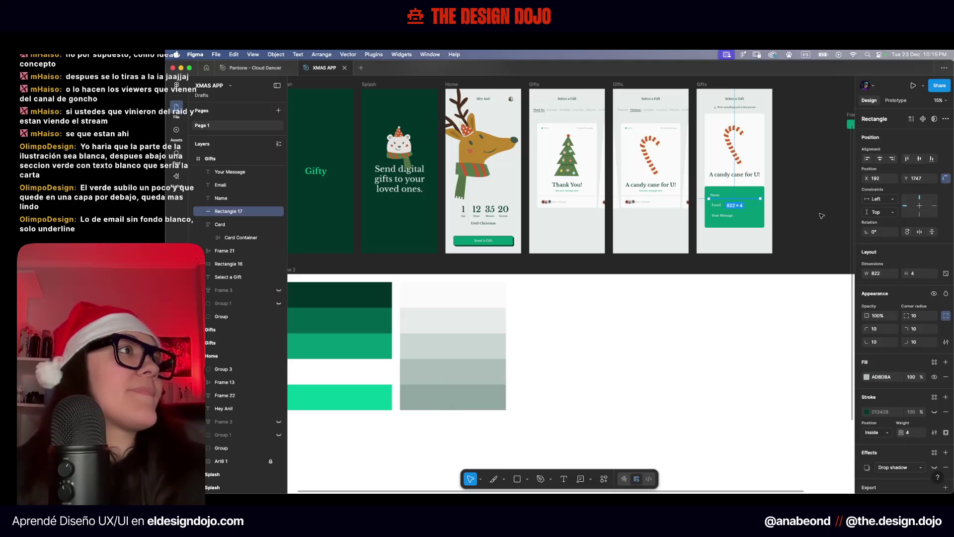
click(821, 216)
Eyedrop the card's green onto the Name underline instead
scroll(821, 216, up, 8)
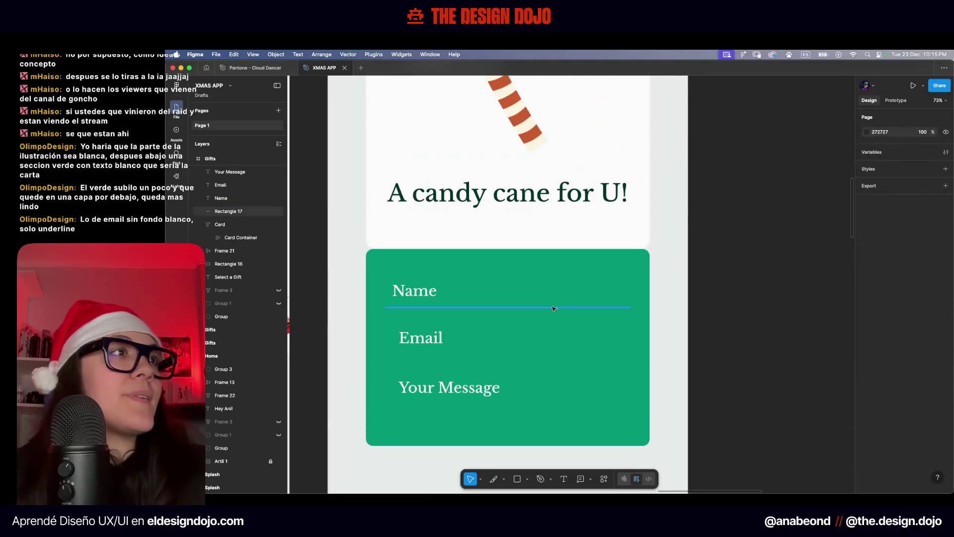
click(555, 309)
click(567, 307)
scroll(566, 307, down, 8)
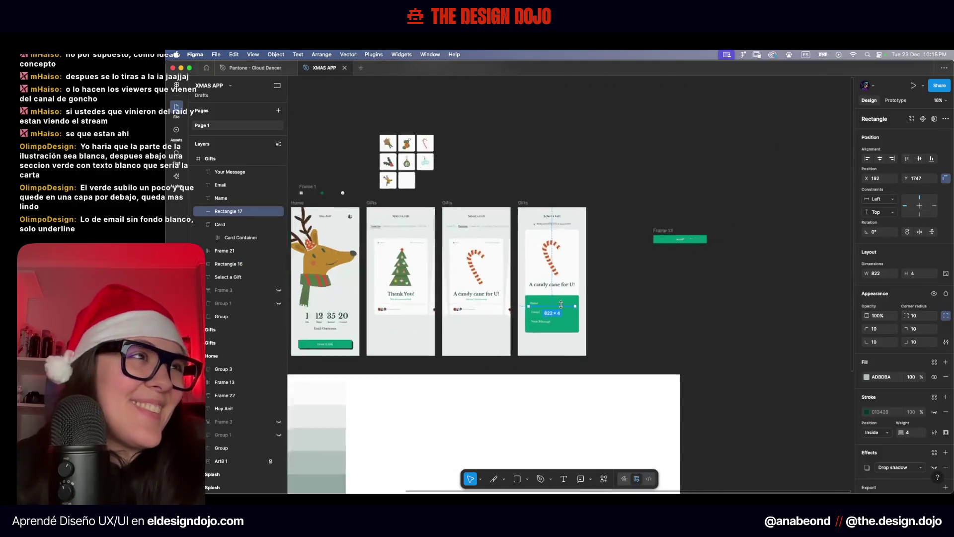
scroll(561, 304, down, 3)
key(i)
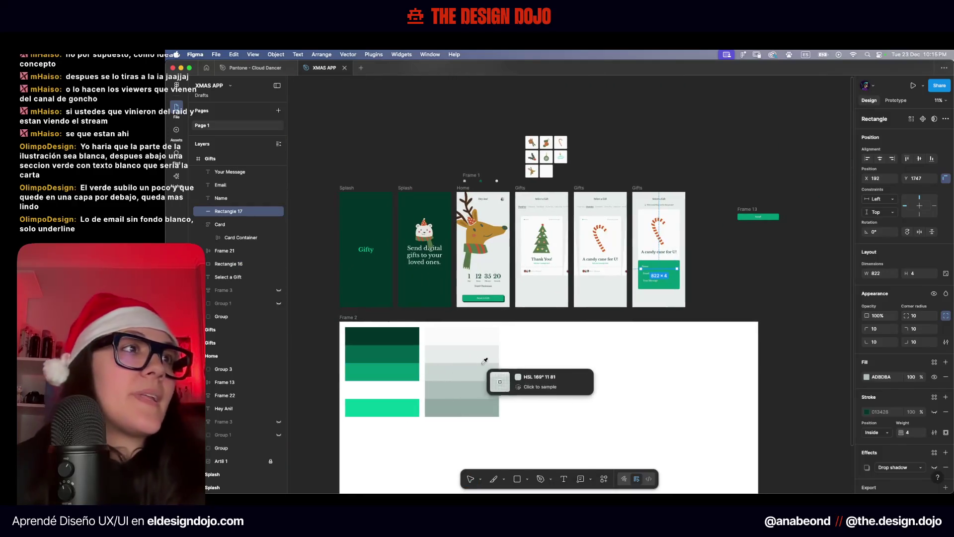
scroll(656, 270, up, 10)
click(653, 266)
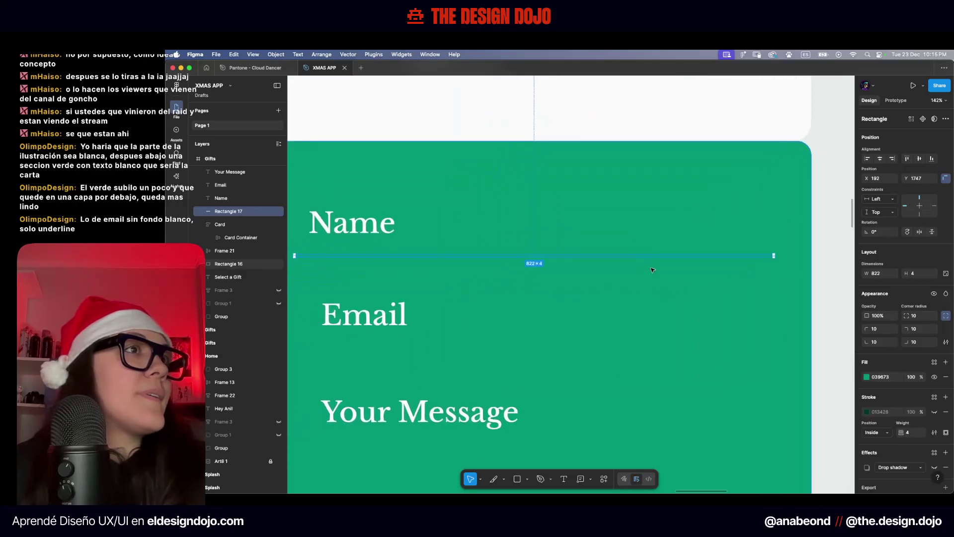
Lighten the underline's green fill slightly to #0DA783
scroll(653, 270, down, 4)
click(867, 376)
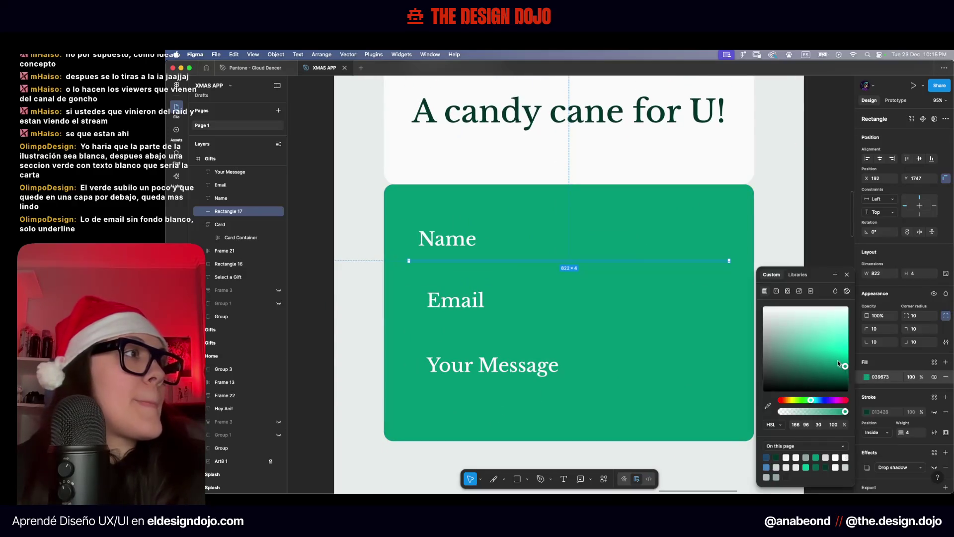
drag(838, 365, 838, 367)
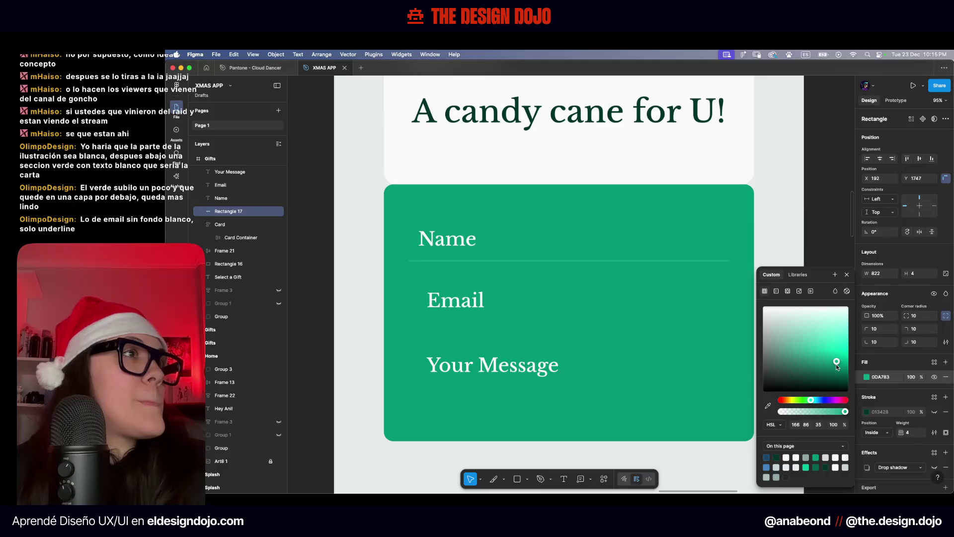
click(809, 194)
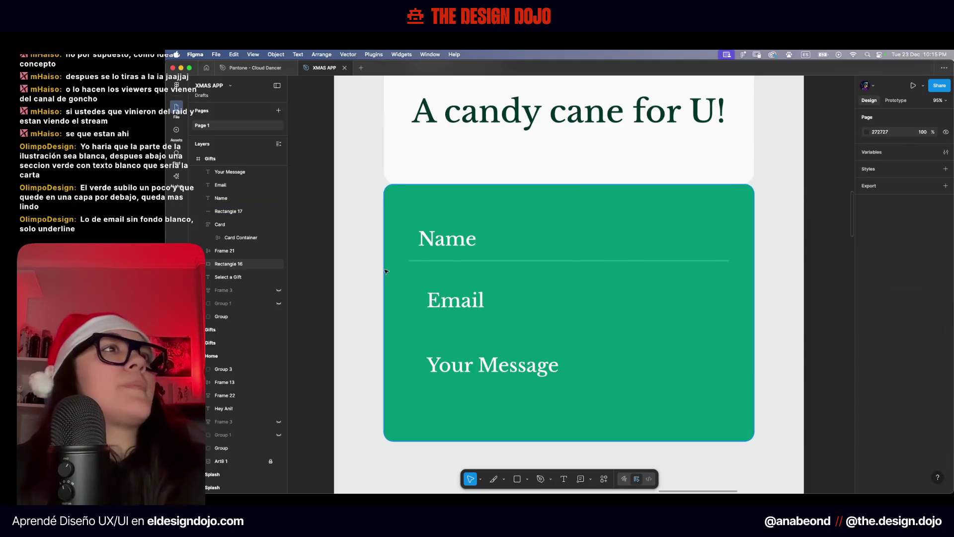
click(437, 261)
Align the left edges of the Name, Email and Your Message labels
click(454, 301)
shift+click(491, 365)
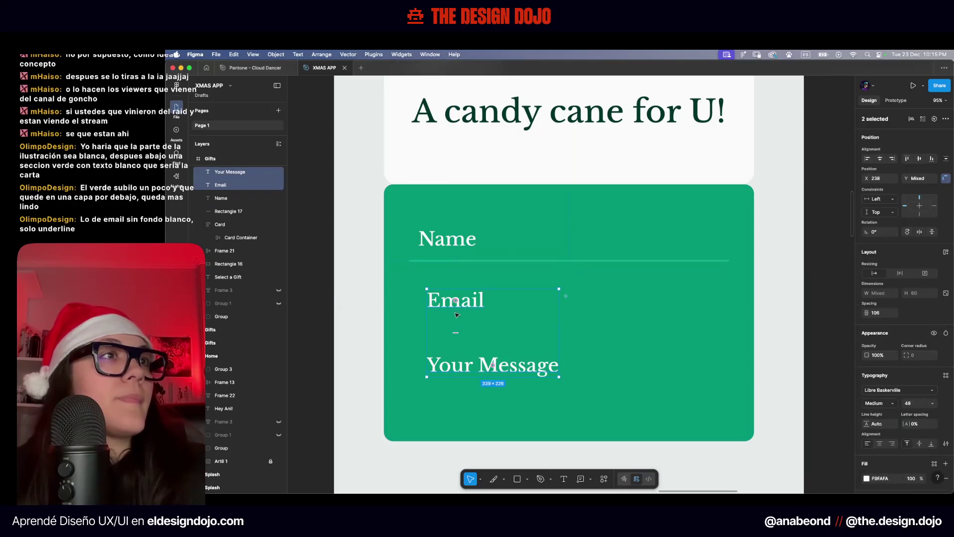
shift+click(497, 239)
click(865, 159)
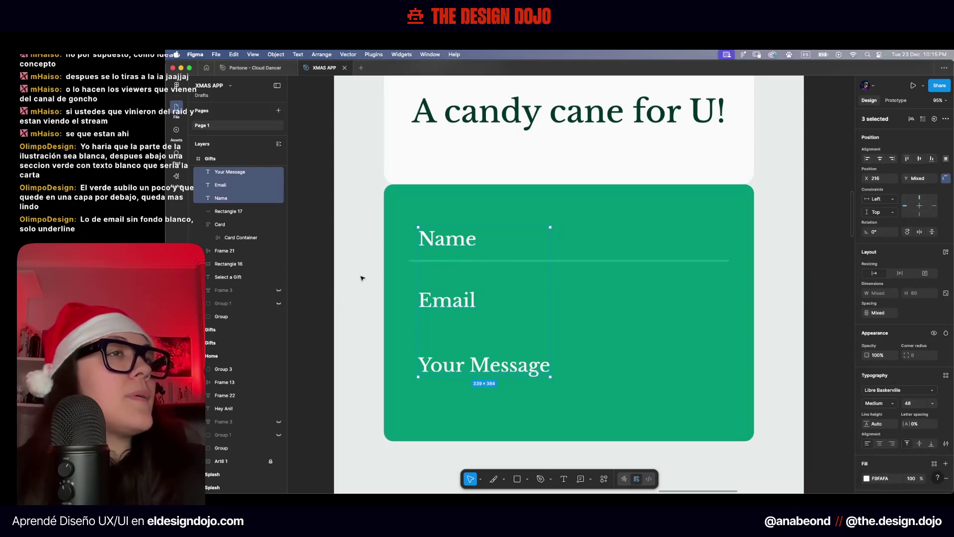
click(362, 279)
Tint the three form labels the softer grey-green C9D4D2
click(447, 301)
shift+click(447, 239)
shift+click(472, 366)
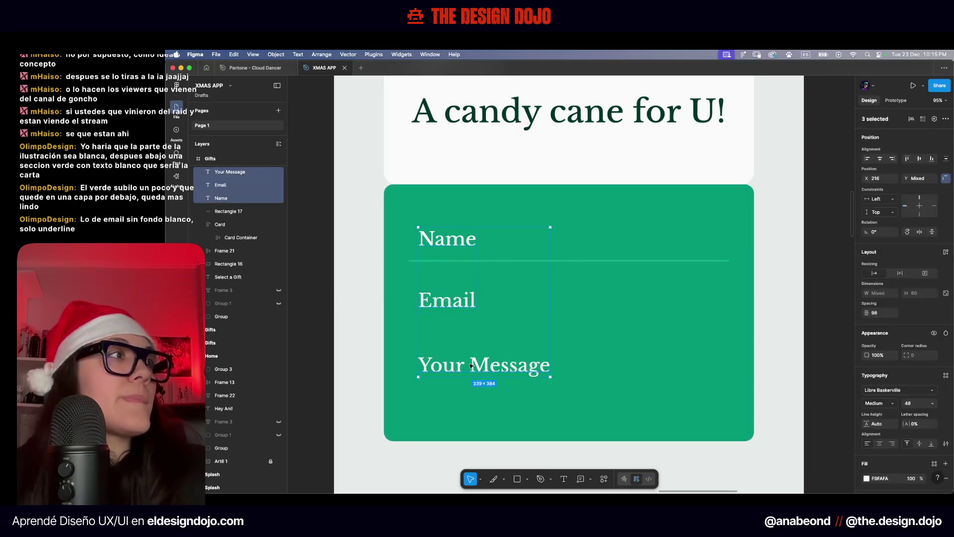
key(i)
scroll(785, 306, down, 10)
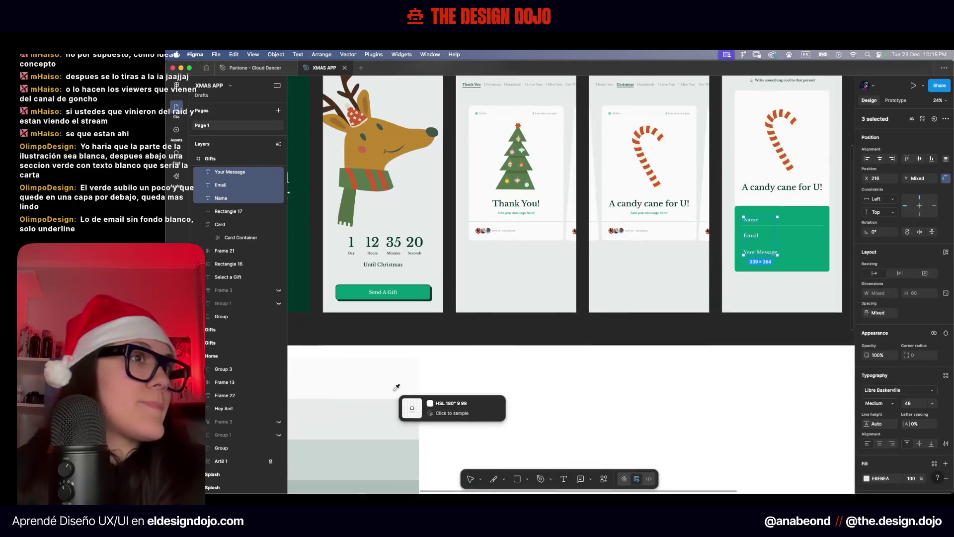
key(Escape)
key(i)
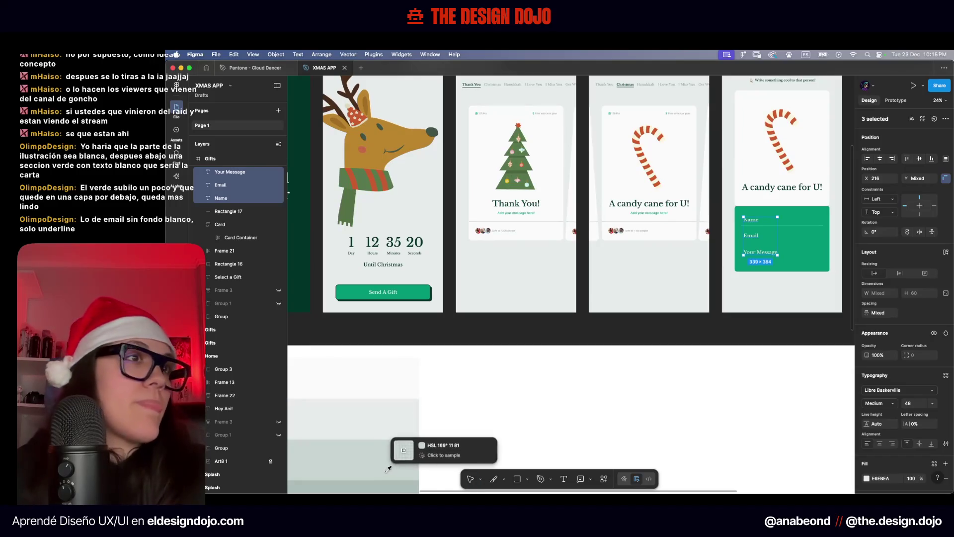
click(400, 450)
scroll(726, 341, right, 1)
click(727, 341)
scroll(788, 234, up, 5)
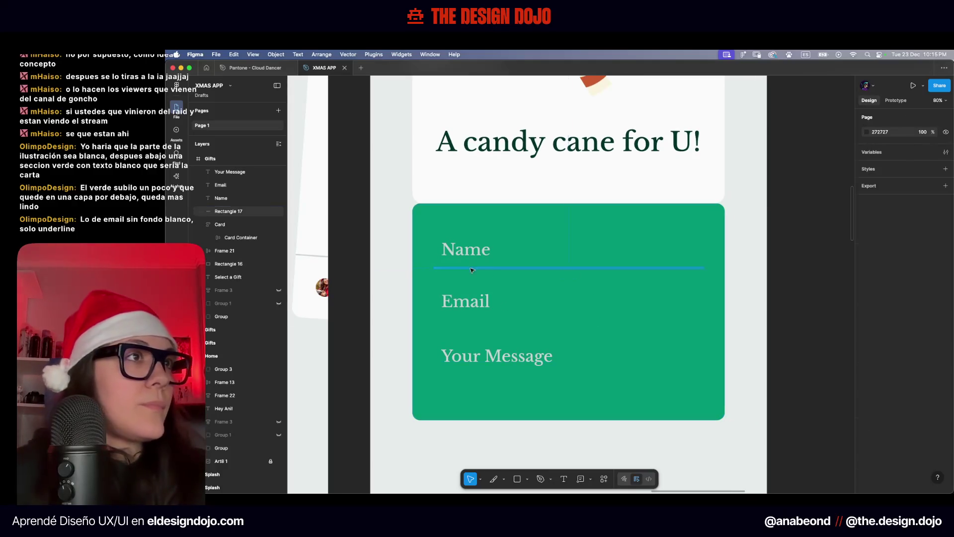
Duplicate the Name underline beneath the Email and Your Message labels
click(450, 268)
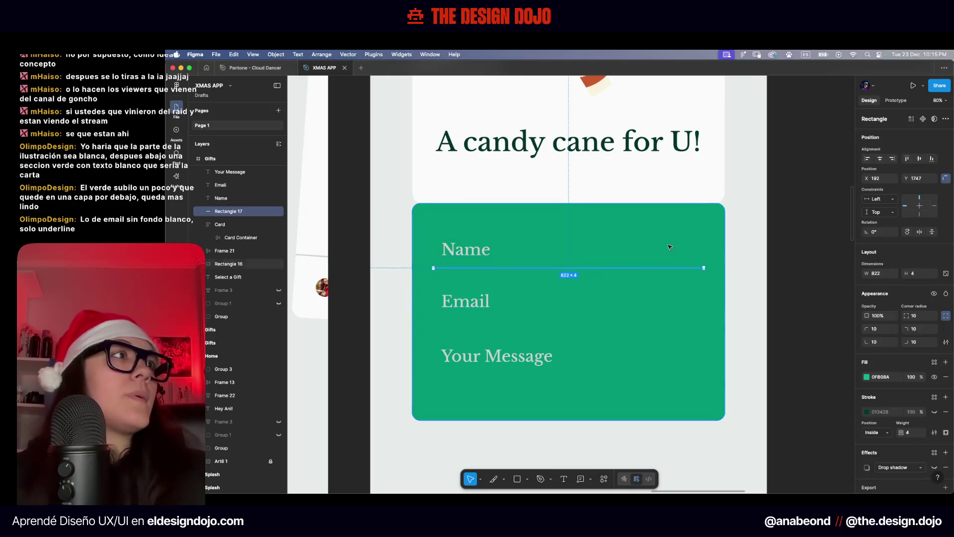
key(Escape)
mouse_move(518, 269)
alt+mouse_down()
mouse_move(519, 330)
mouse_move(571, 319)
mouse_move(539, 385)
alt+mouse_up()
key(Escape)
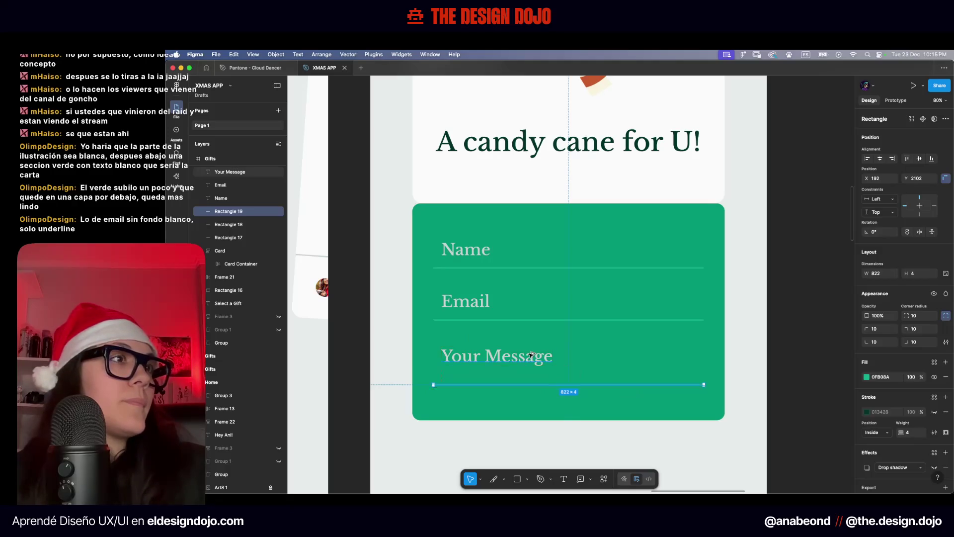
key(Up)
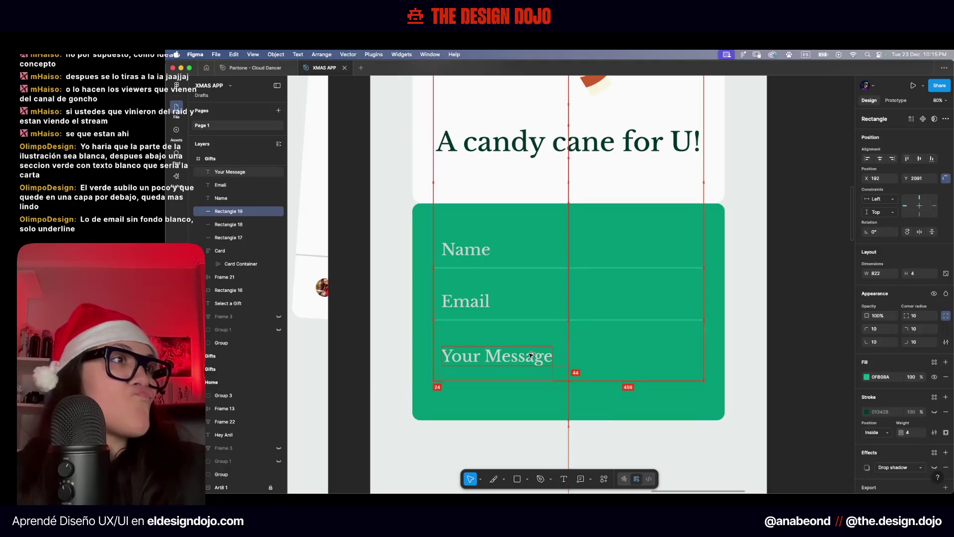
key(shift+Up)
key(shift+Up)
key(shift+Up)
Move the Email field up slightly and the Your Message field further down
click(472, 320)
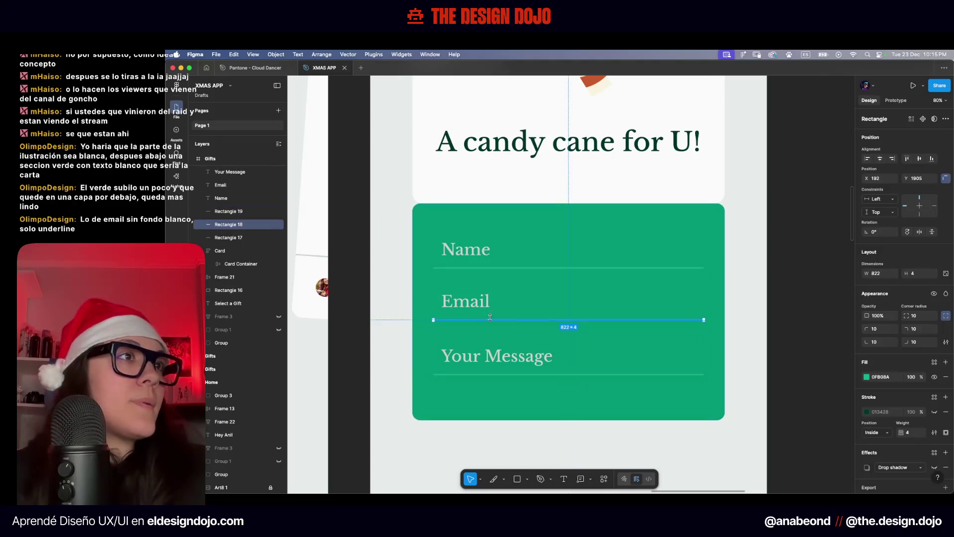
shift+click(469, 302)
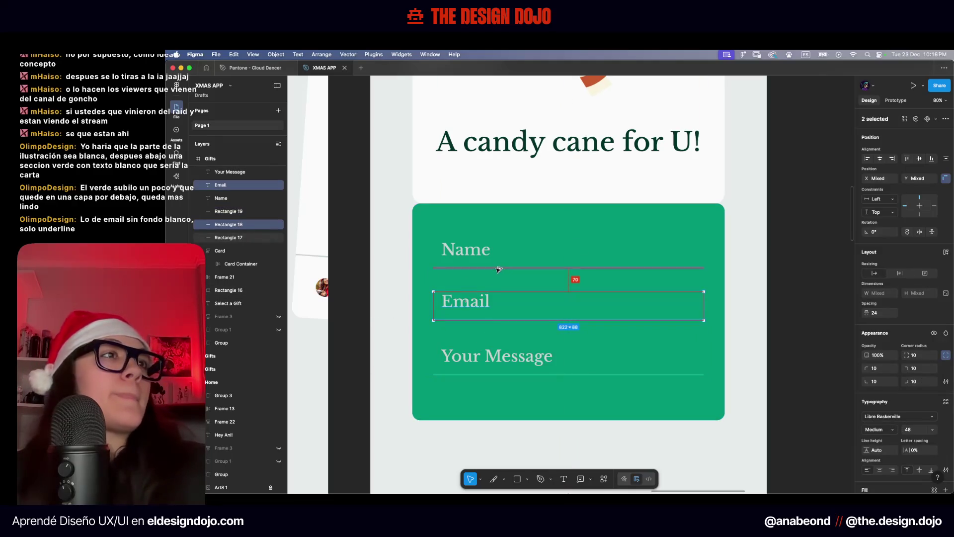
key(Up)
key(Up)
key(Up)
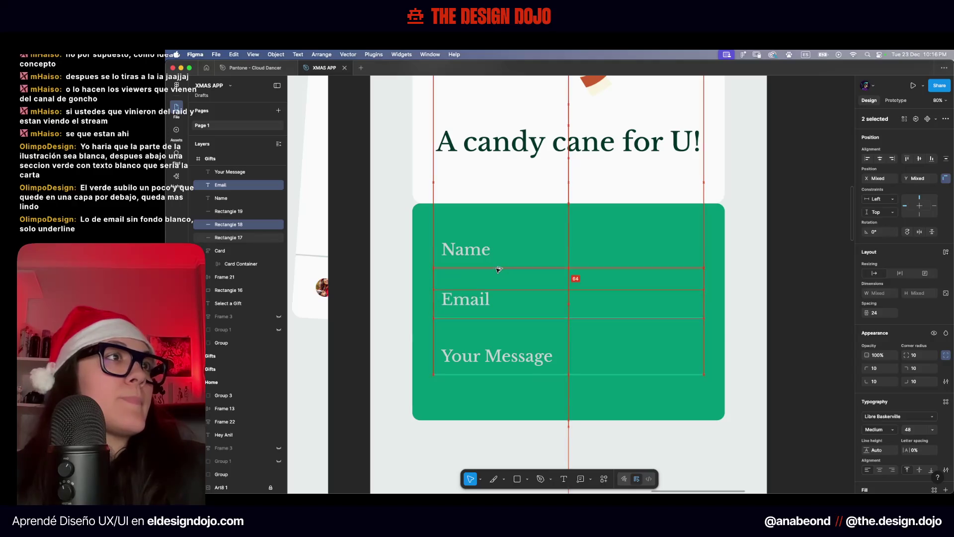
click(476, 364)
shift+click(481, 374)
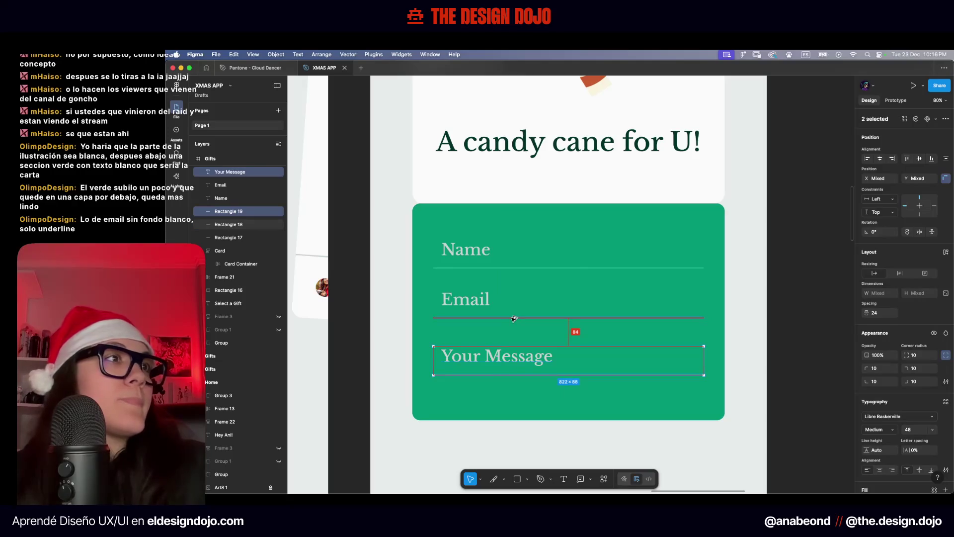
key(shift+Down)
key(shift+Down)
key(shift+Down)
key(Down)
key(Down)
key(Down)
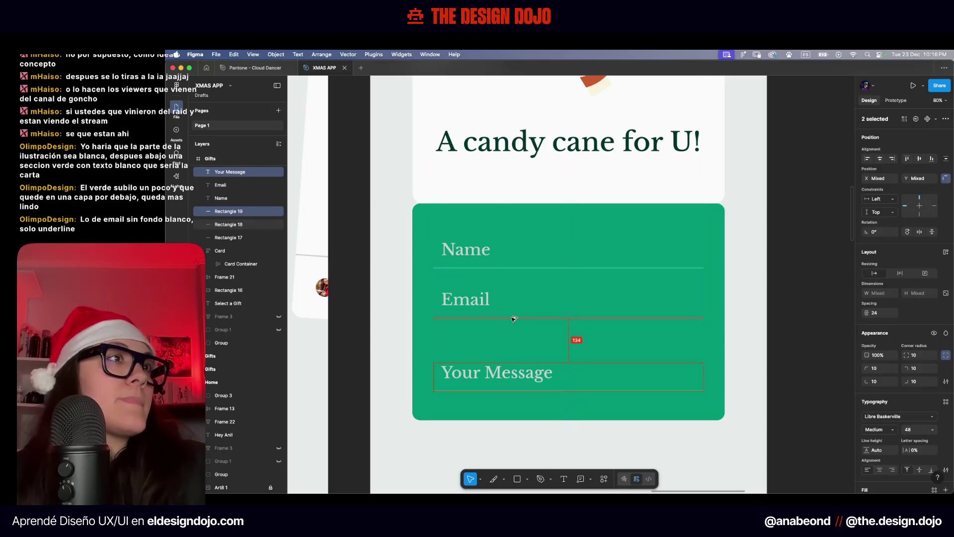
key(Down)
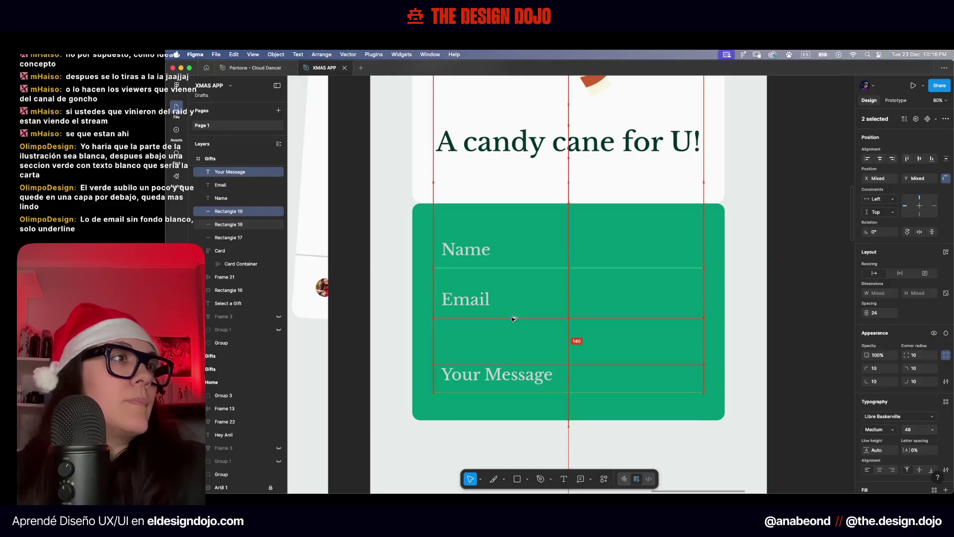
scroll(513, 318, down, 5)
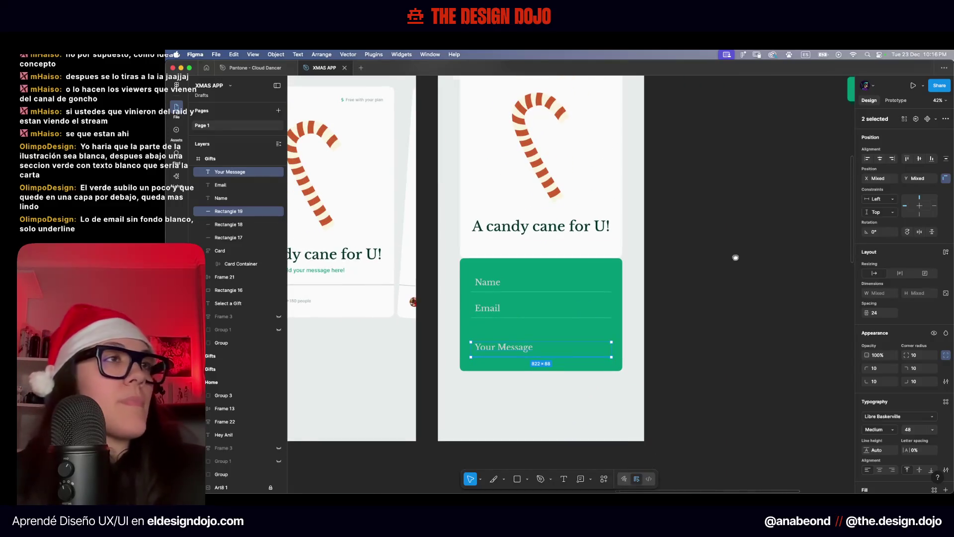
Extend the green card downward and shift all form fields up about 20 px
scroll(735, 258, right, 2)
click(726, 251)
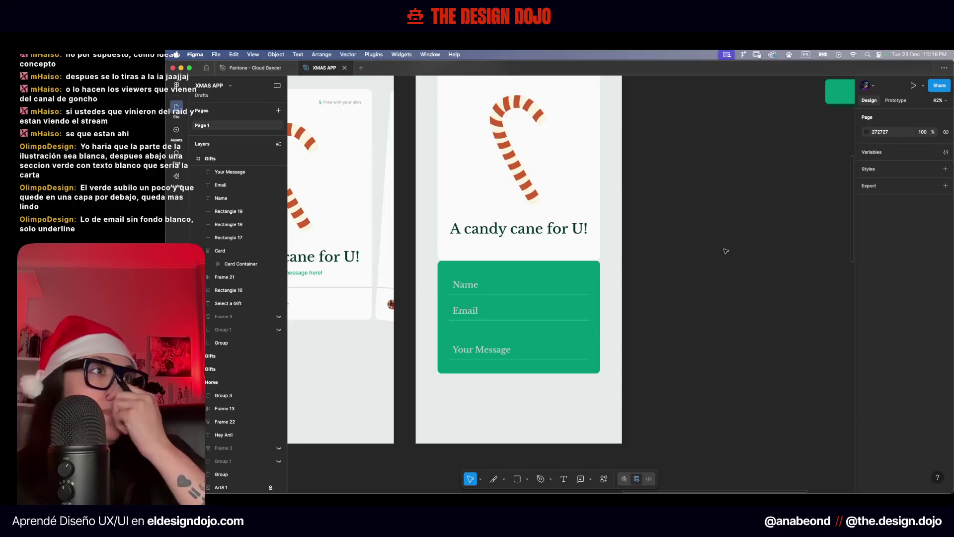
click(516, 368)
scroll(515, 379, up, 5)
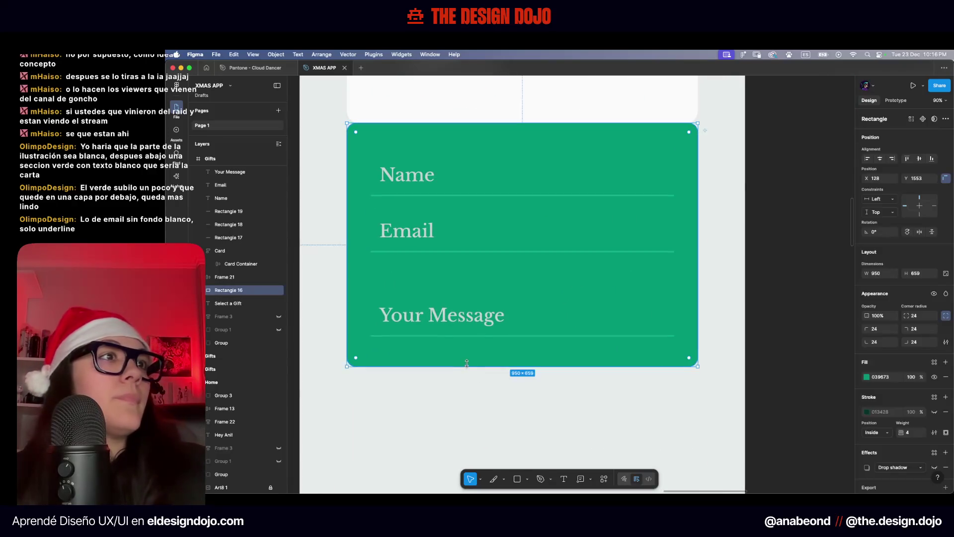
drag(467, 362, 467, 417)
click(497, 335)
shift+click(492, 316)
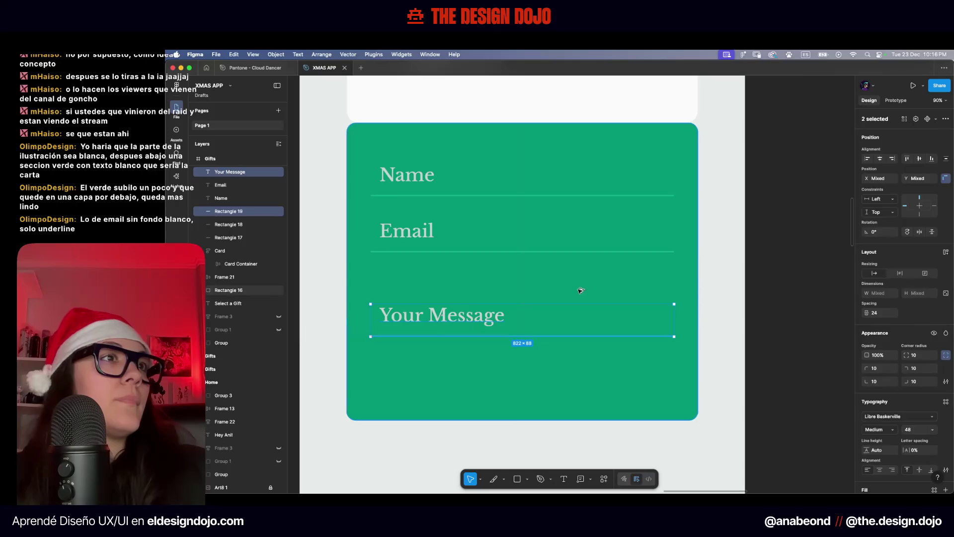
drag(341, 166, 455, 396)
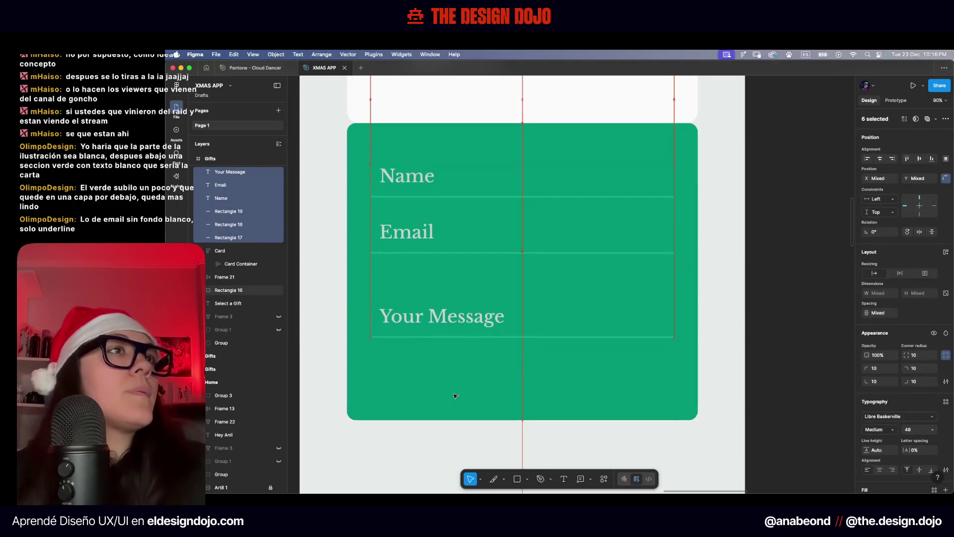
key(shift+Up)
key(shift+Up)
key(shift+Up)
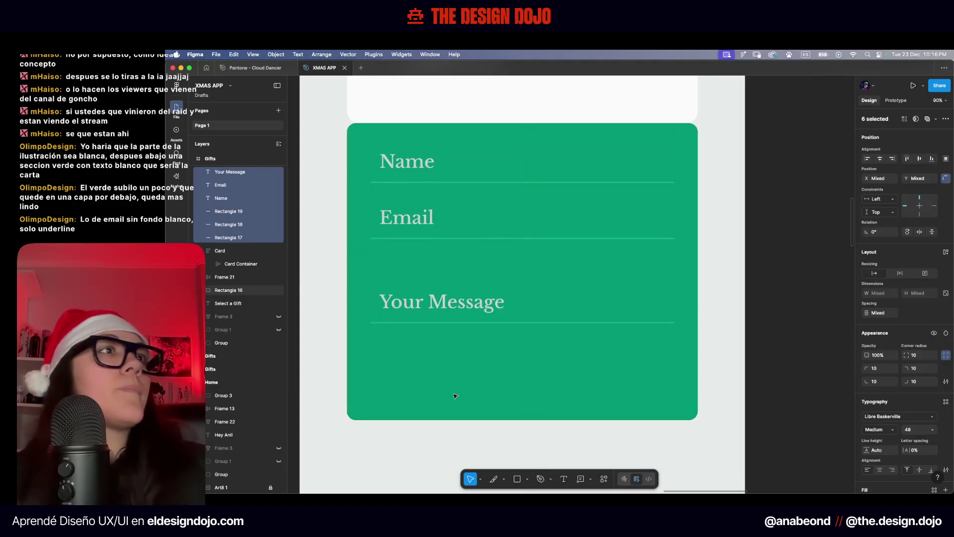
Move the Your Message field and underline down about 18 px
scroll(451, 262, down, 5)
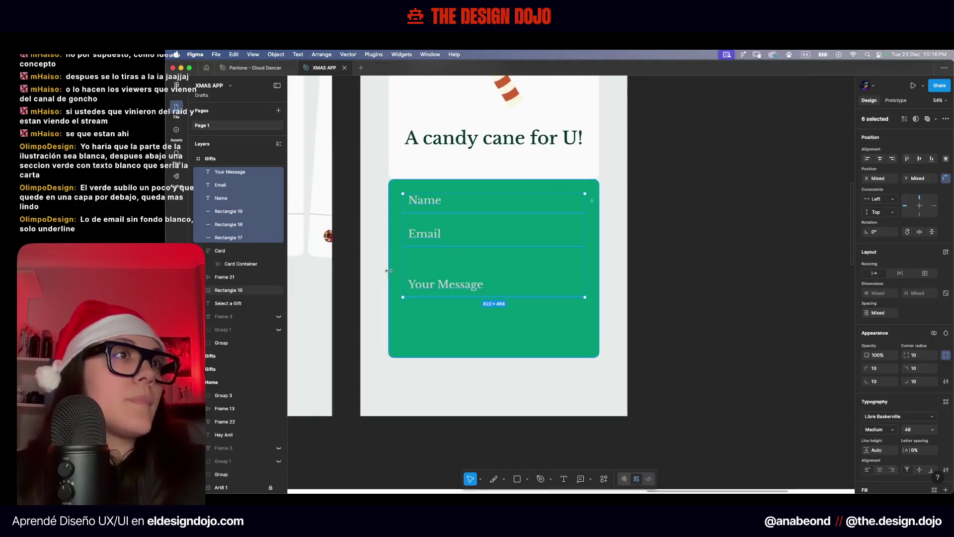
mouse_move(372, 267)
mouse_down()
mouse_move(555, 319)
mouse_move(567, 334)
mouse_up()
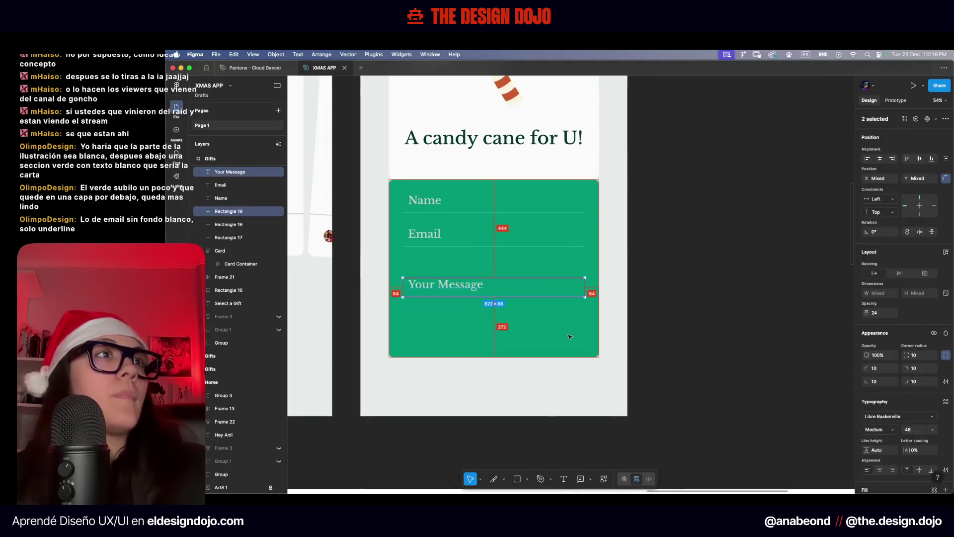
key(shift+Up)
key(shift+Up)
key(shift+Up)
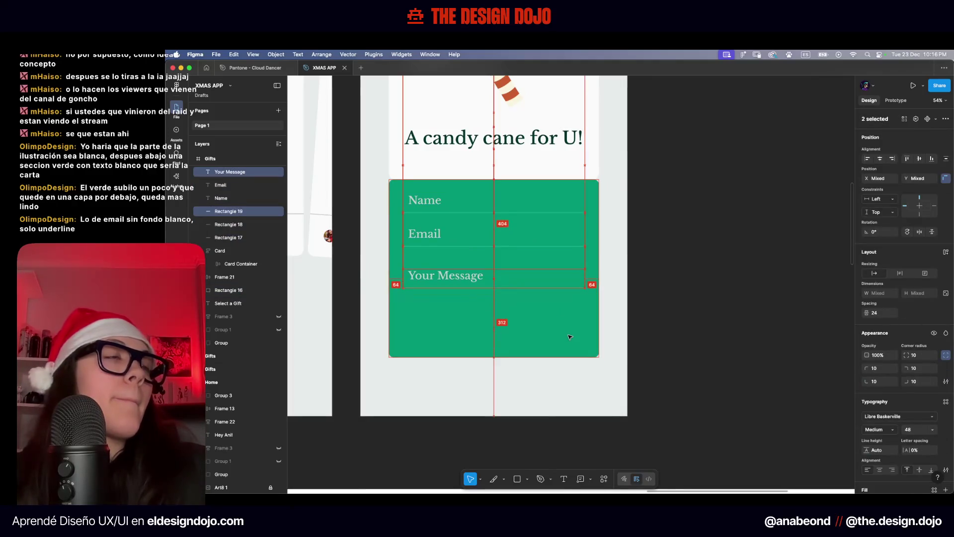
key(ctrl+z)
key(shift+Down)
key(shift+Down)
key(shift+Down)
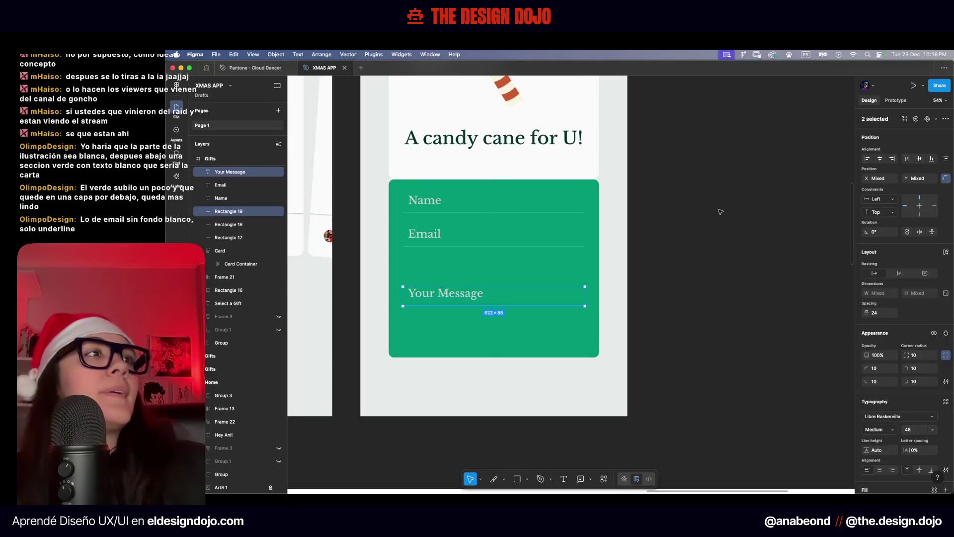
Shorten the green card to 950 × 625, just below the Your Message underline
click(408, 357)
mouse_move(409, 357)
mouse_down()
mouse_move(418, 324)
mouse_move(476, 305)
mouse_up()
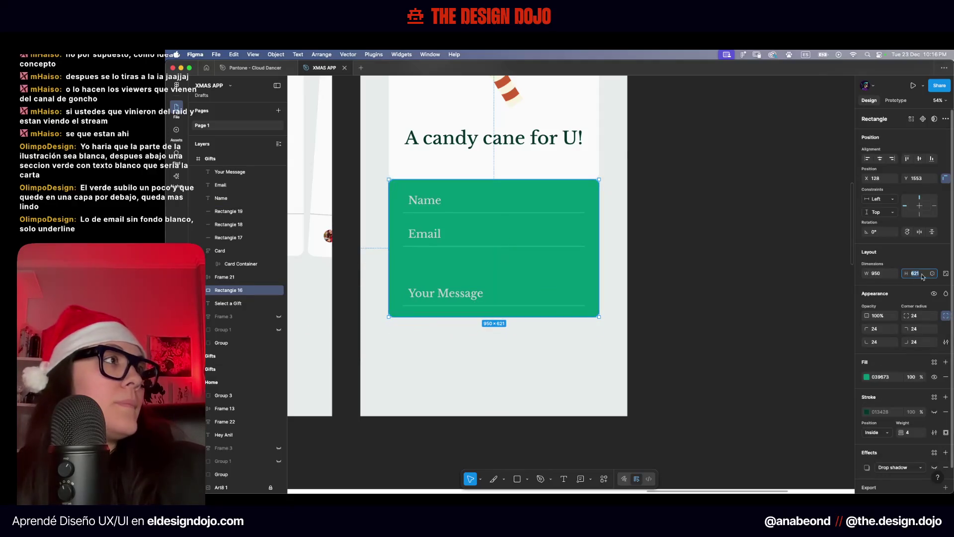
drag(553, 307, 553, 308)
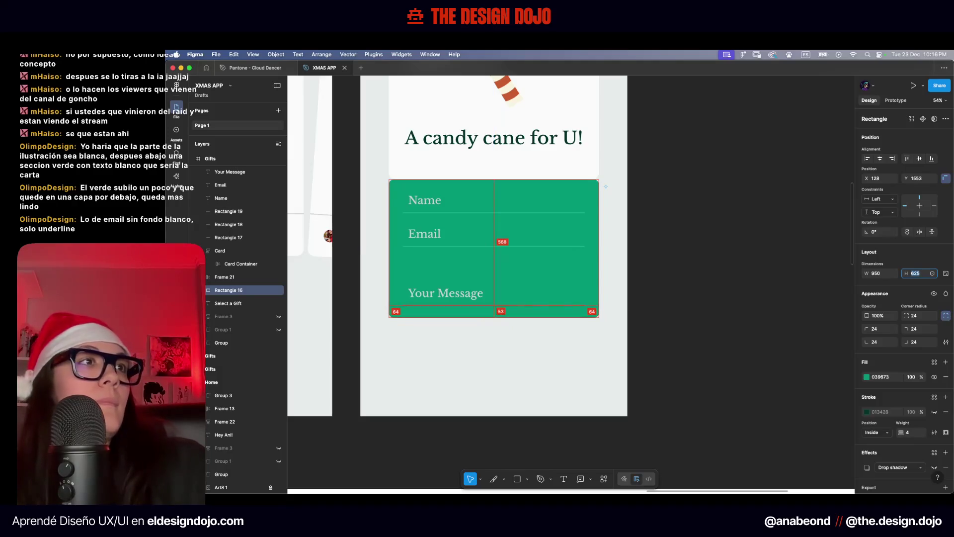
click(715, 217)
scroll(715, 217, down, 5)
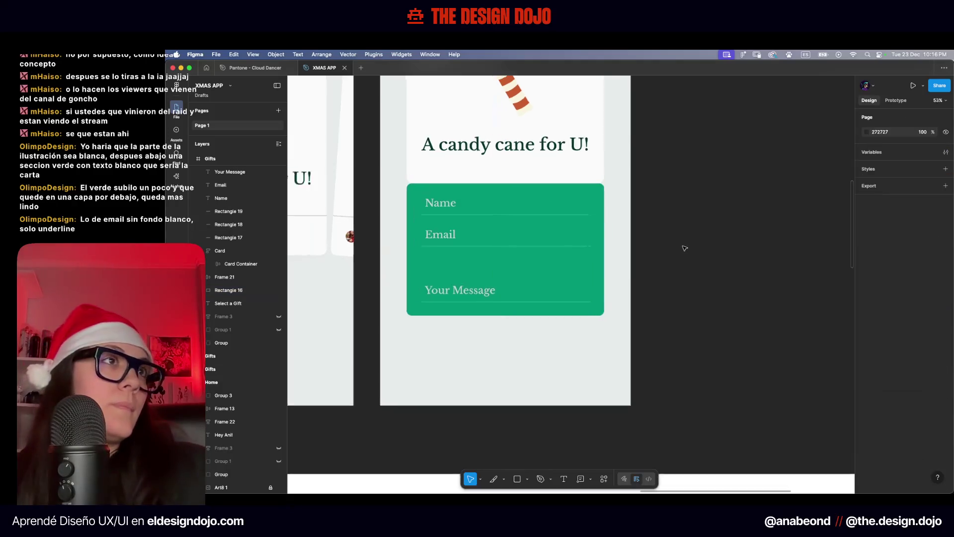
drag(715, 217, 643, 259)
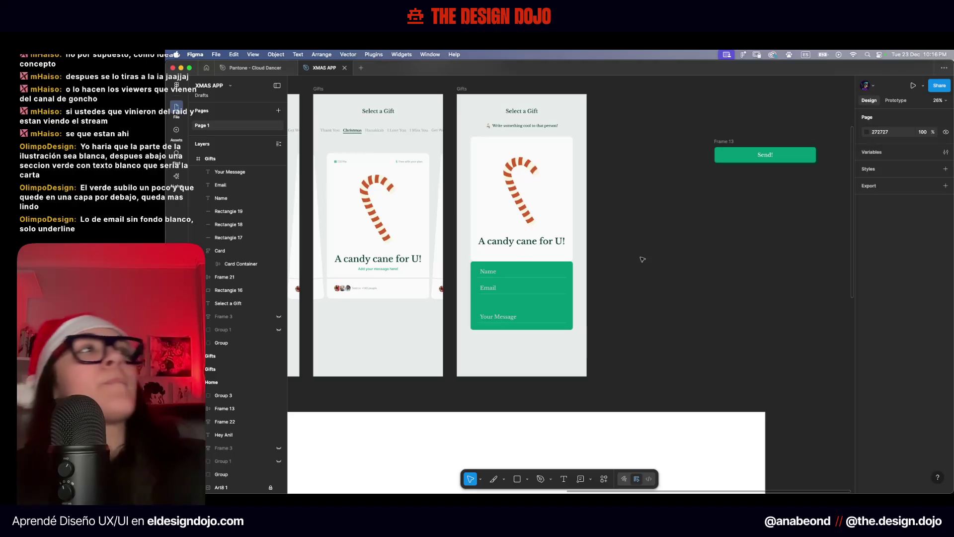
Delete the stray Send! button
click(785, 163)
drag(785, 163, 707, 232)
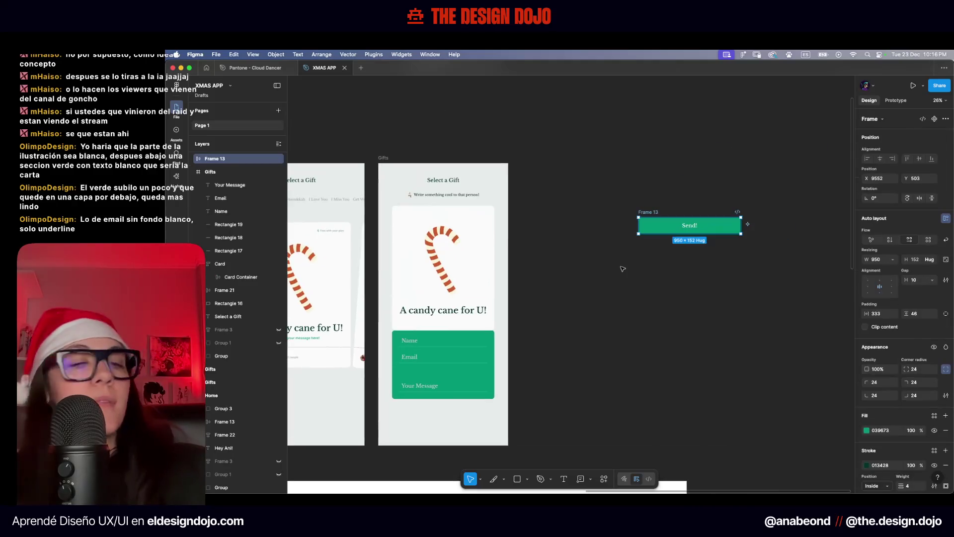
key(Delete)
Duplicate the candy-cane gift form screen beside the original
drag(638, 202, 670, 165)
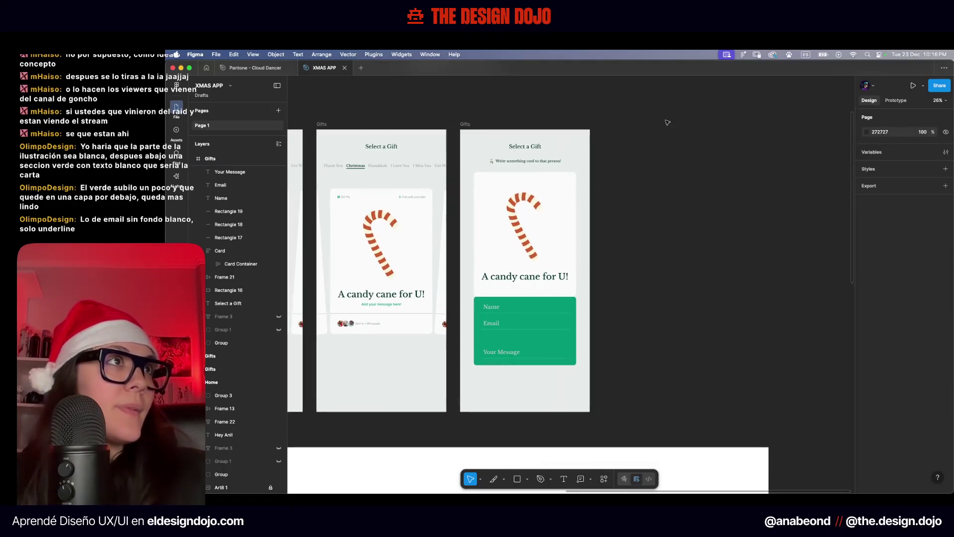
drag(466, 124, 609, 123)
click(637, 111)
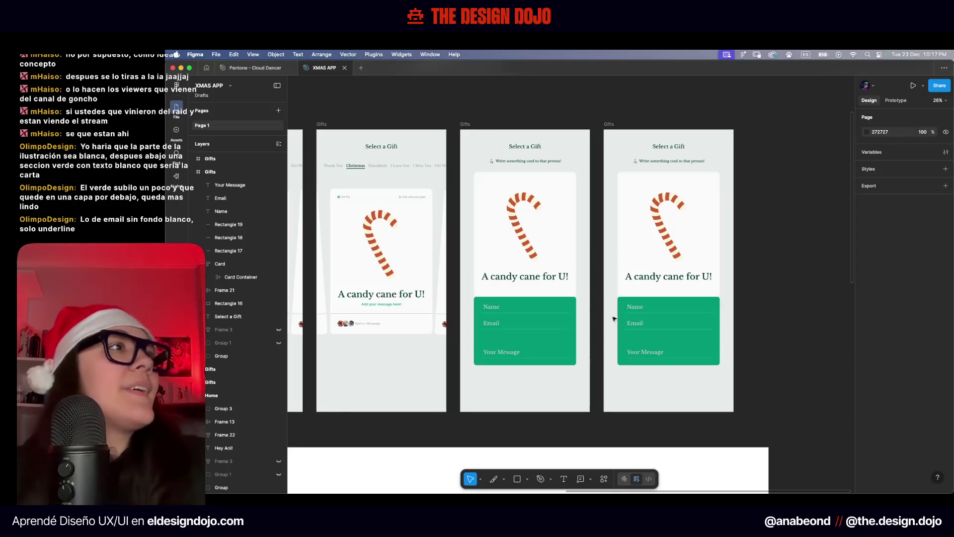
click(638, 307)
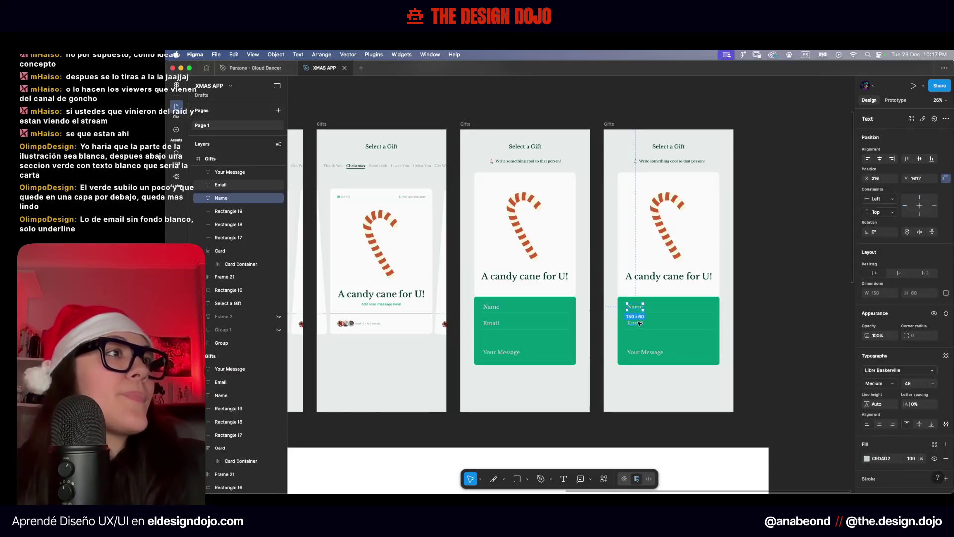
click(645, 352)
shift+click(646, 323)
shift+click(636, 306)
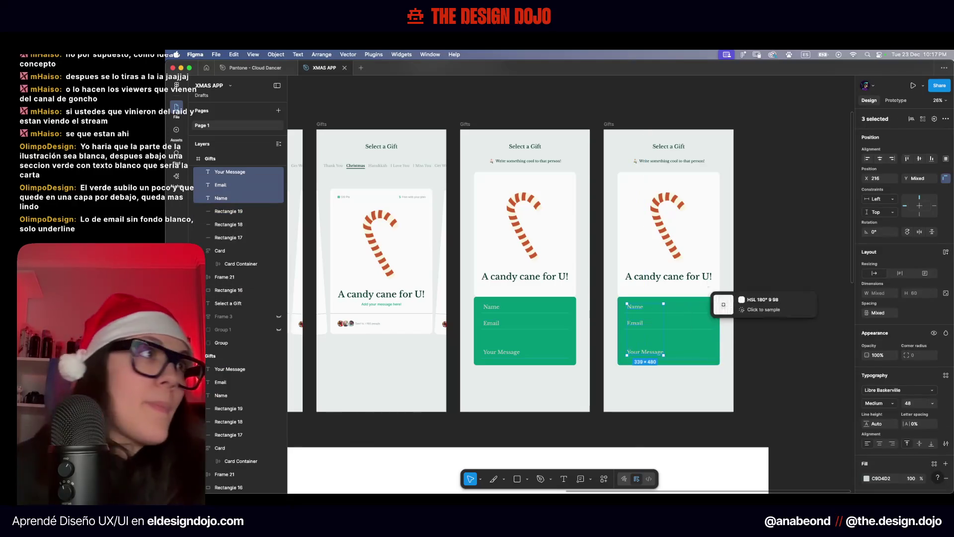
scroll(723, 305, up, 5)
double_click(502, 314)
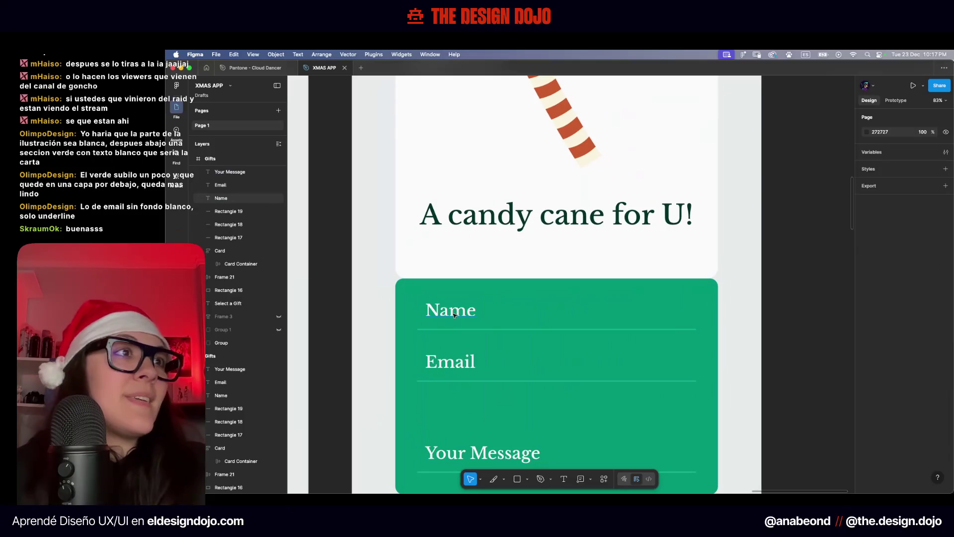
scroll(501, 313, down, 3)
key(Escape)
key(Escape)
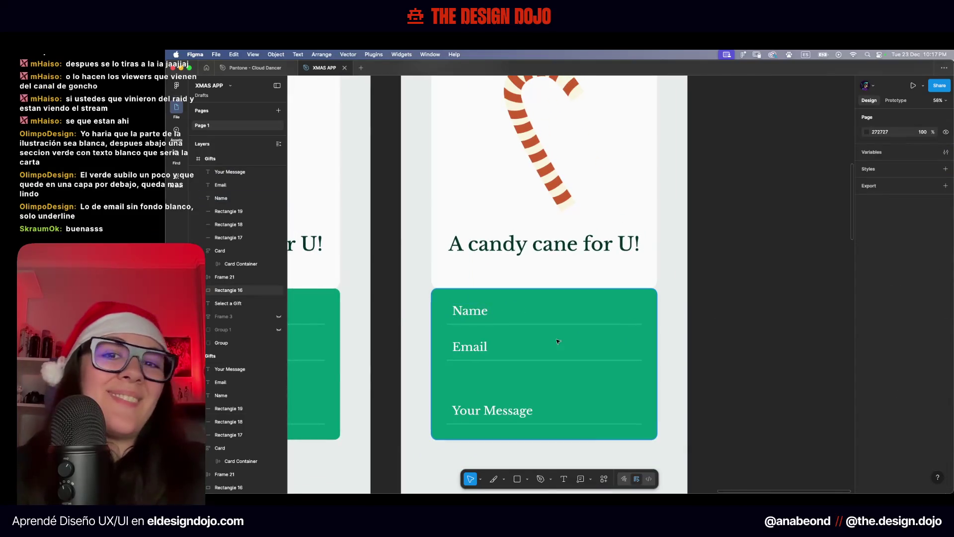
key(ctrl+Up)
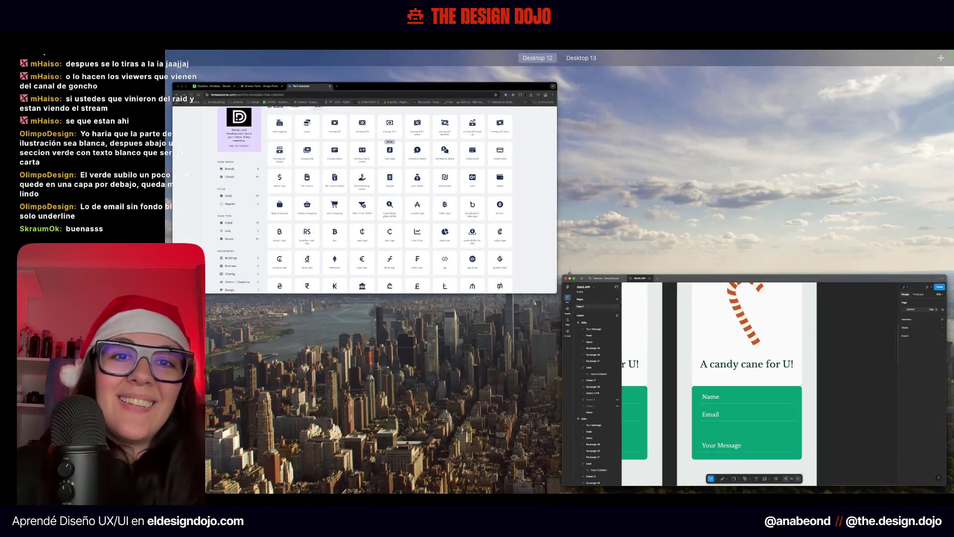
key(ctrl+Up)
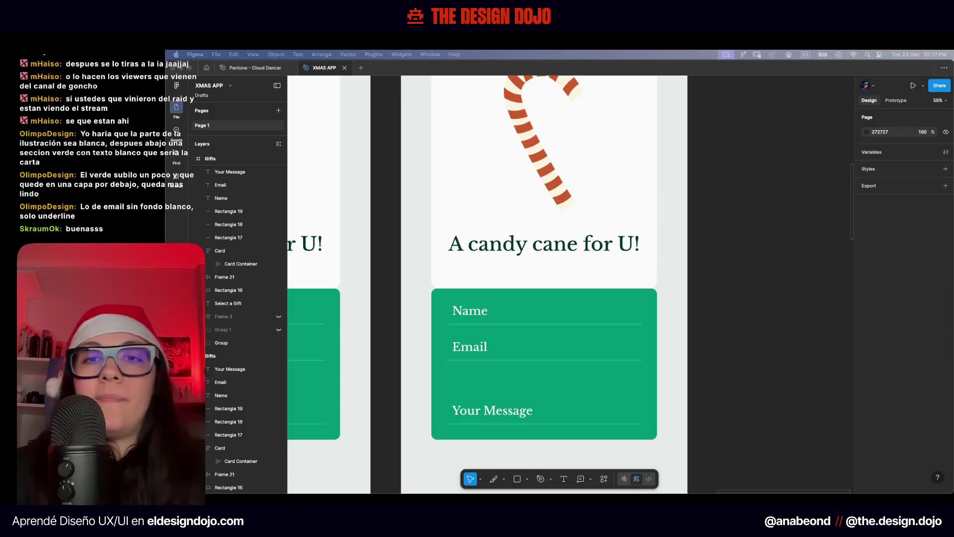
double_click(457, 311)
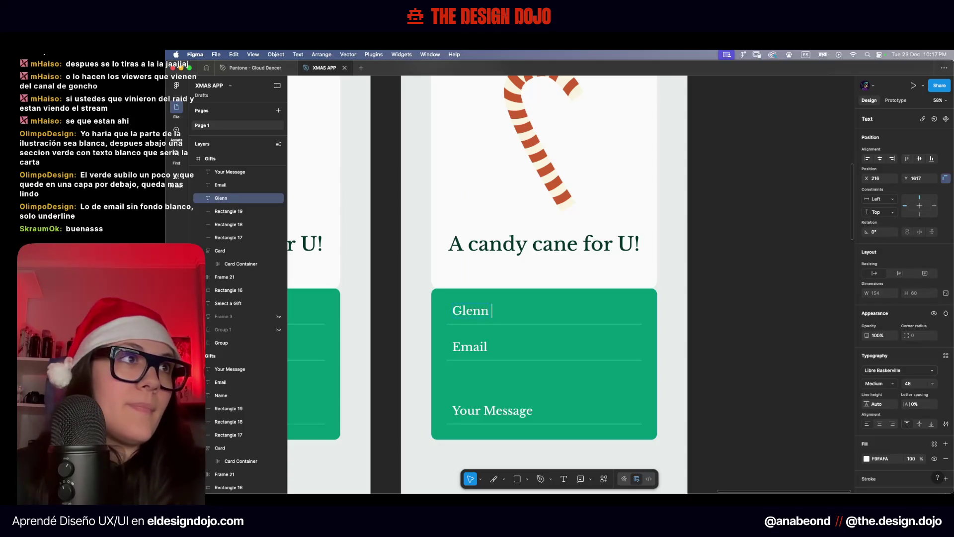
Finish the recipient name and enter a sample e-mail address in the Email field
key(Escape)
click(471, 346)
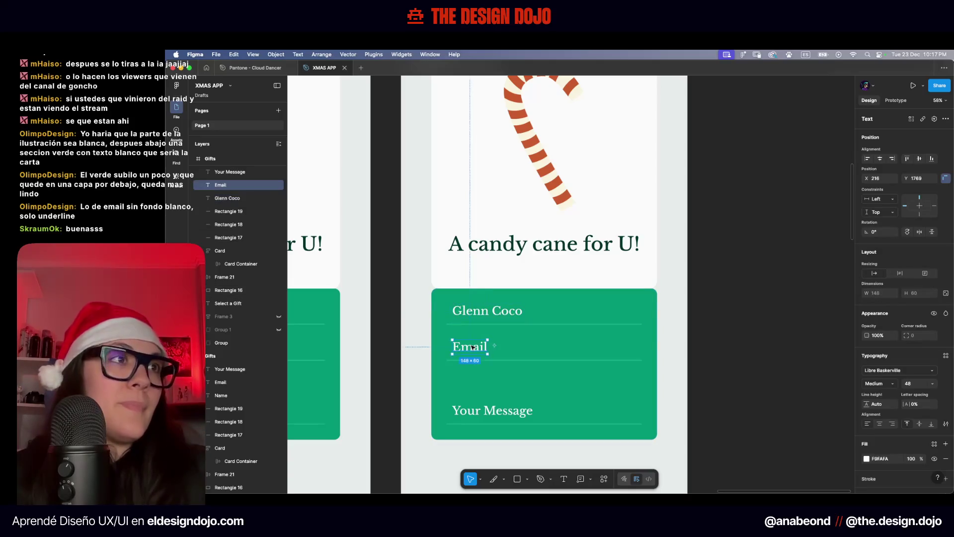
double_click(471, 347)
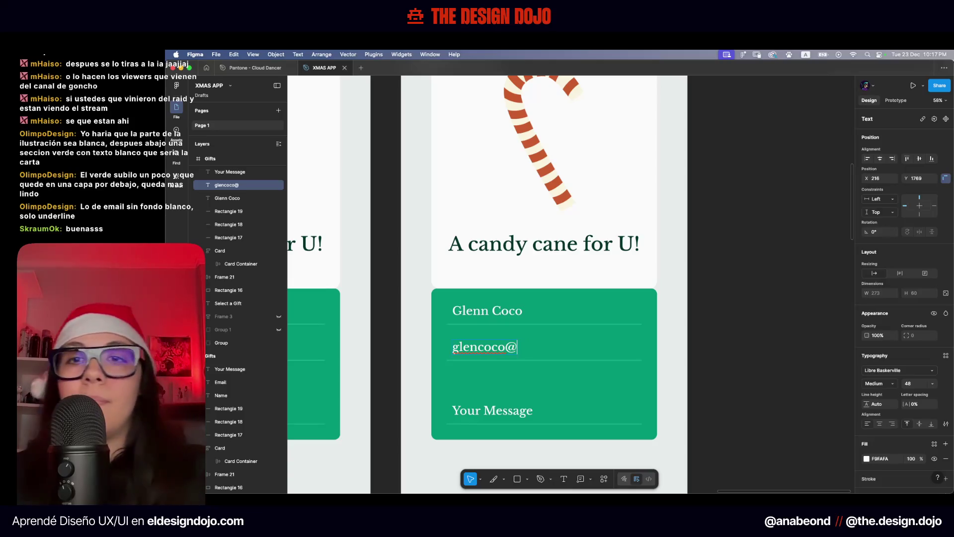
text(angirls.com)
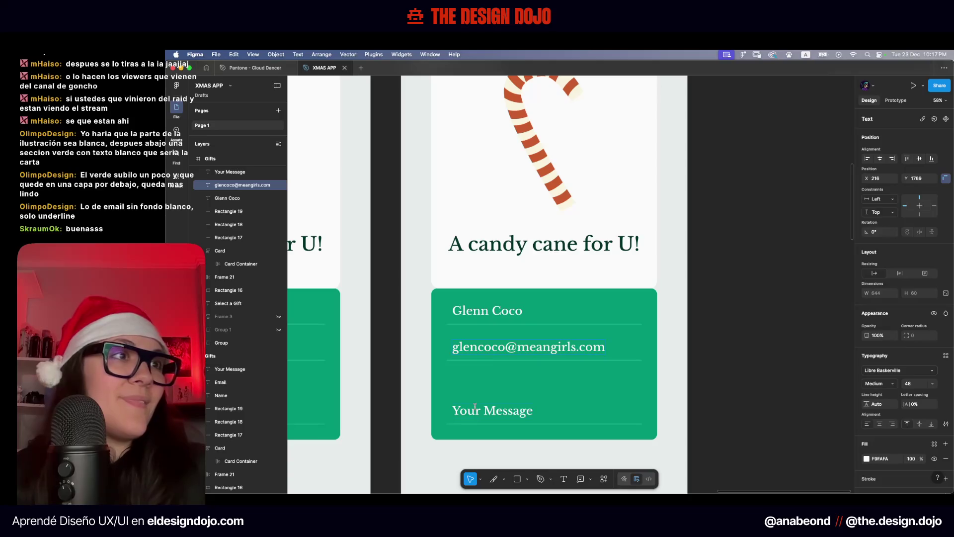
Replace the Your Message placeholder with a short cheering message
double_click(474, 409)
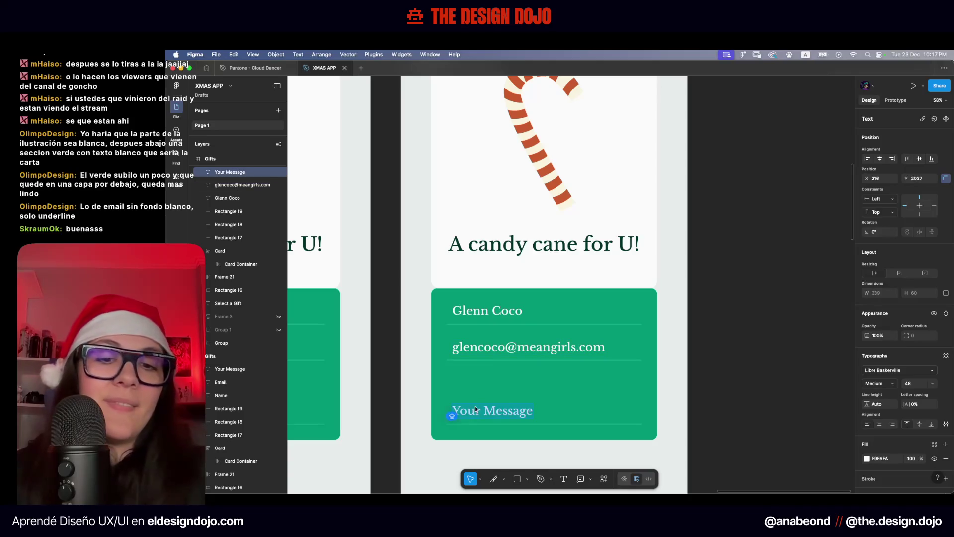
text(You go Glenn Coco!!!)
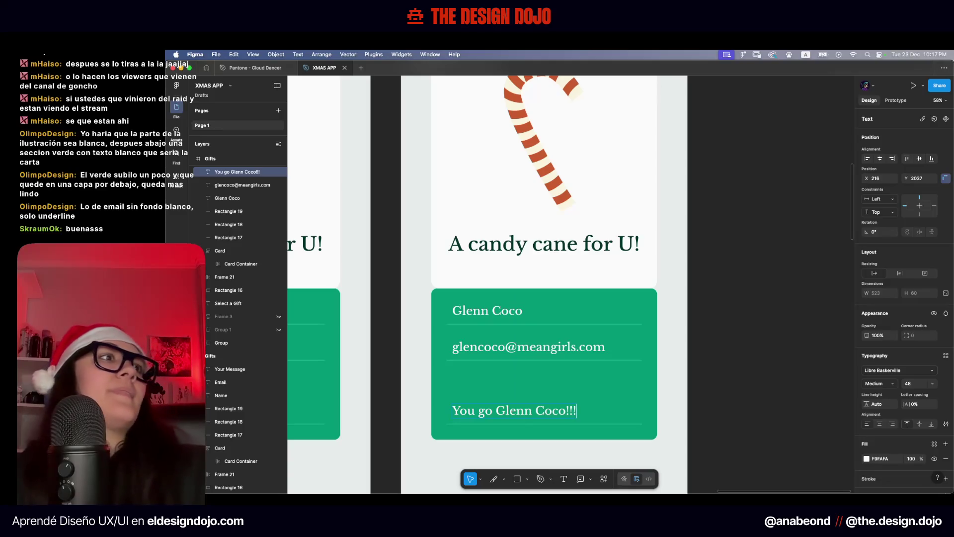
key(Escape)
scroll(634, 385, down, 5)
click(706, 386)
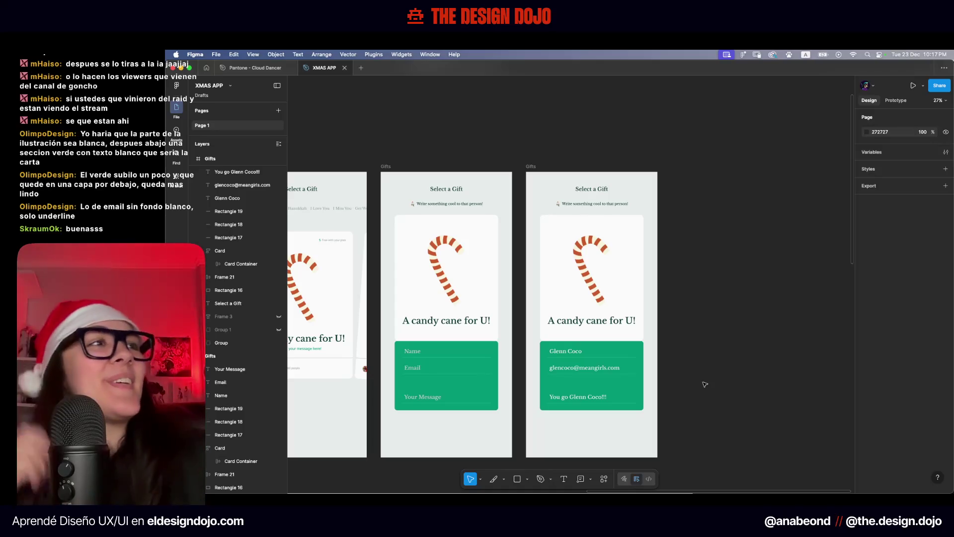
scroll(591, 398, up, 5)
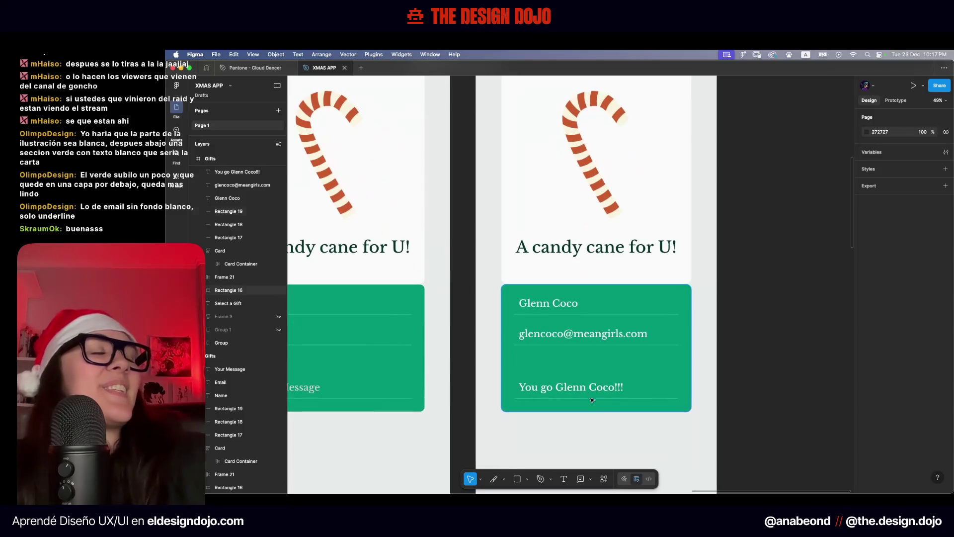
scroll(621, 425, down, 1)
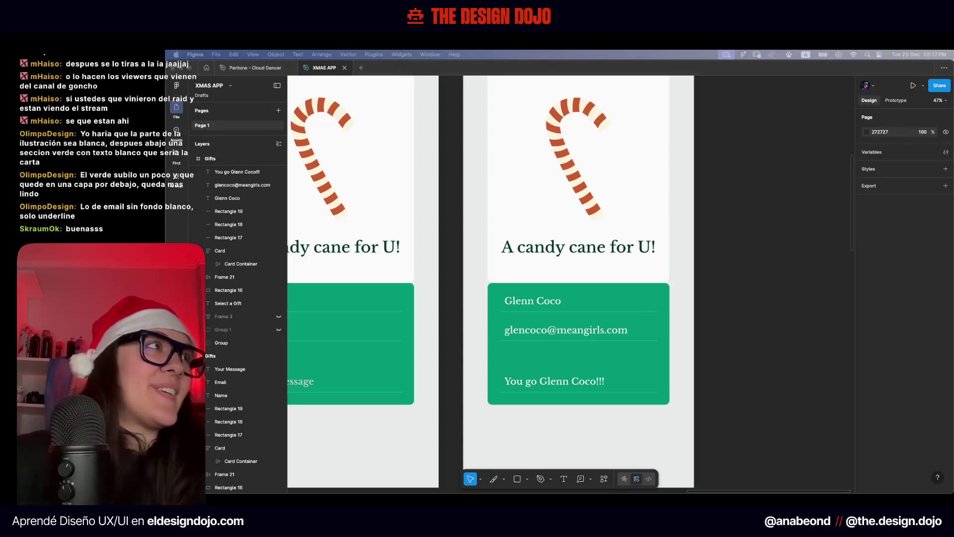
click(712, 240)
scroll(712, 240, down, 5)
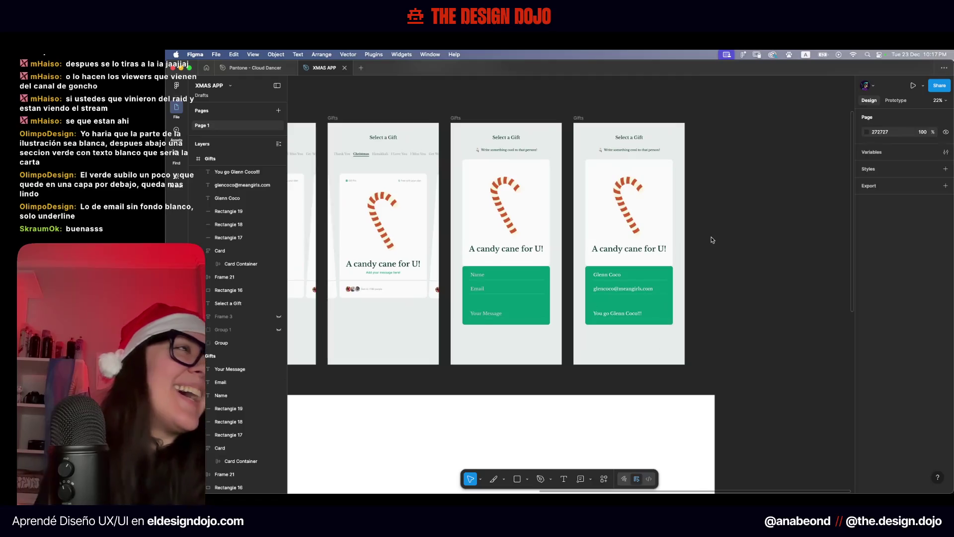
Pan across the canvas to review the gift screens, ending at the two candy-cane forms
scroll(712, 240, left, 3)
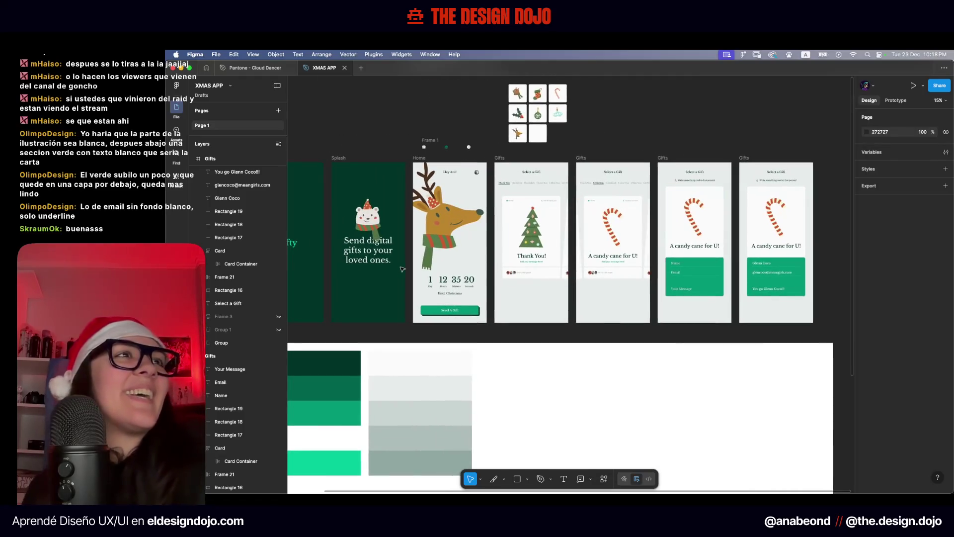
scroll(417, 233, up, 5)
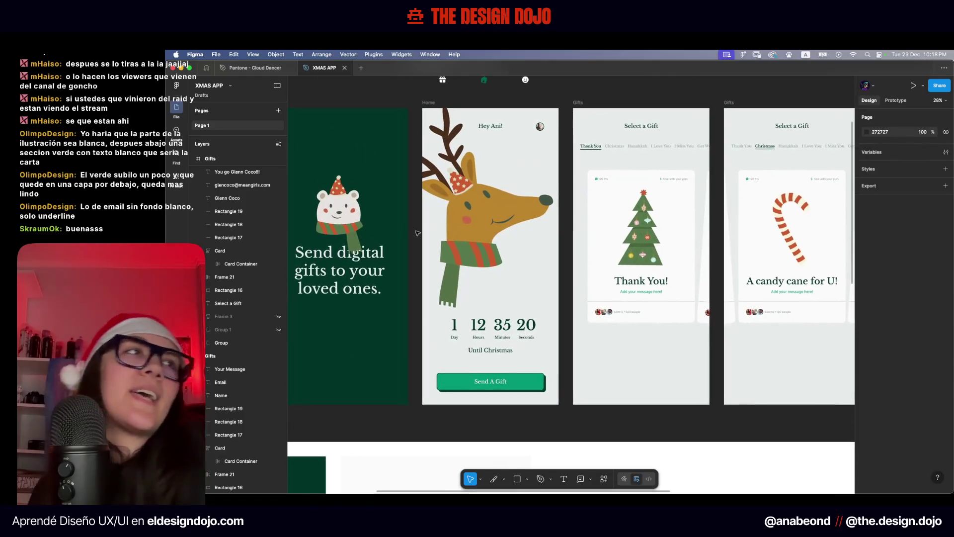
scroll(417, 232, up, 1)
scroll(417, 233, right, 1)
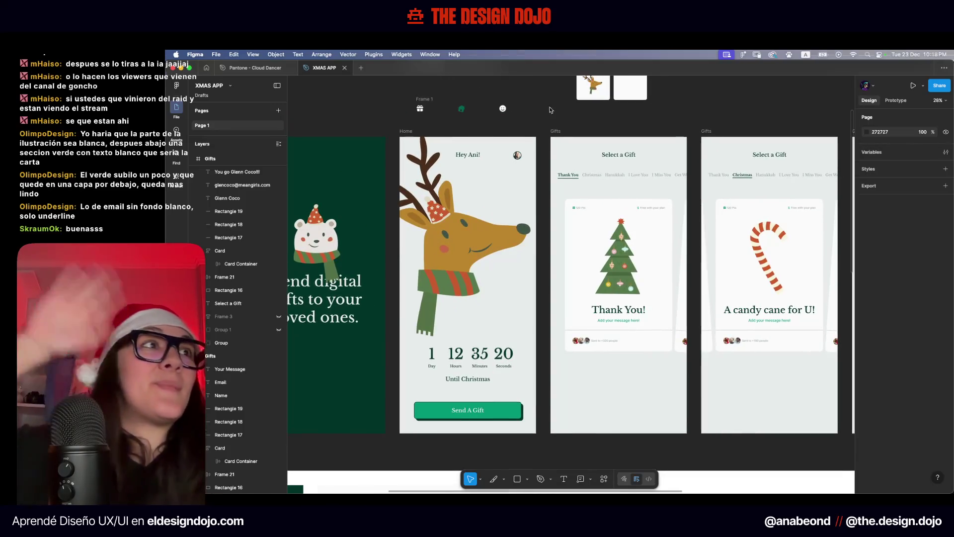
key(ctrl+Up)
key(ctrl+Up)
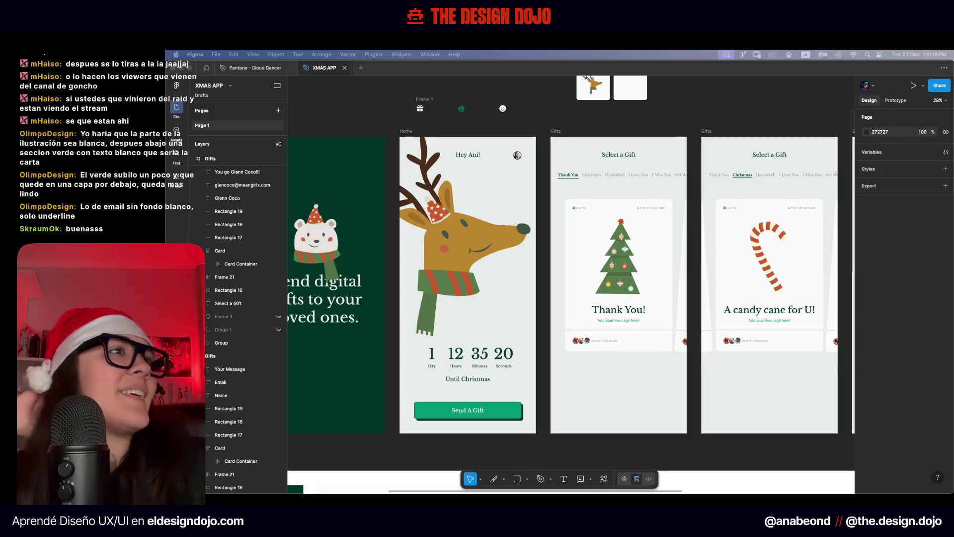
scroll(634, 381, right, 2)
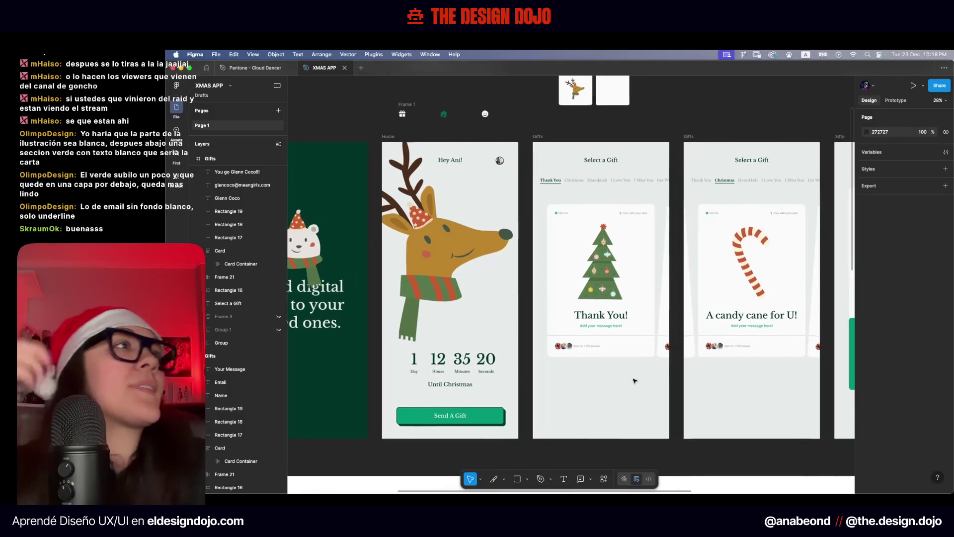
scroll(634, 380, right, 10)
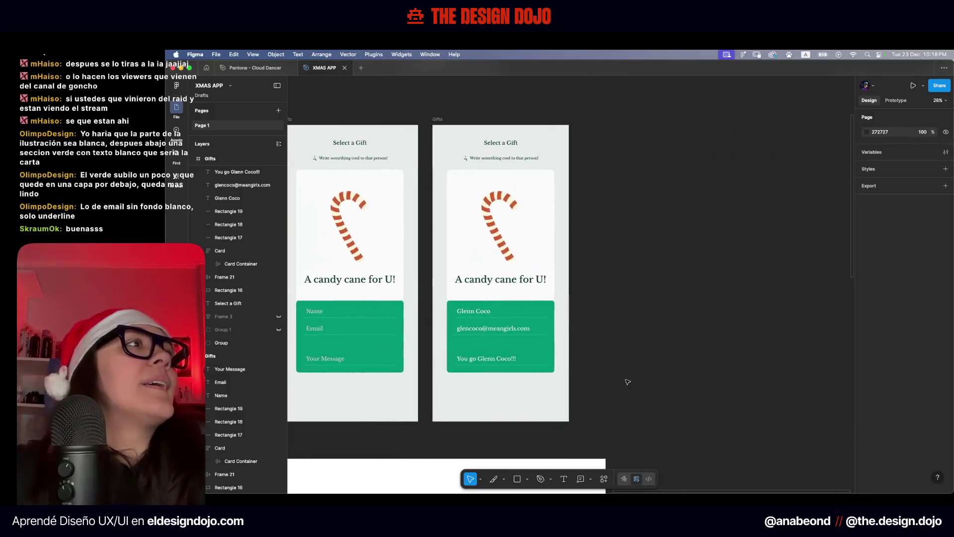
scroll(628, 382, left, 8)
scroll(627, 381, left, 15)
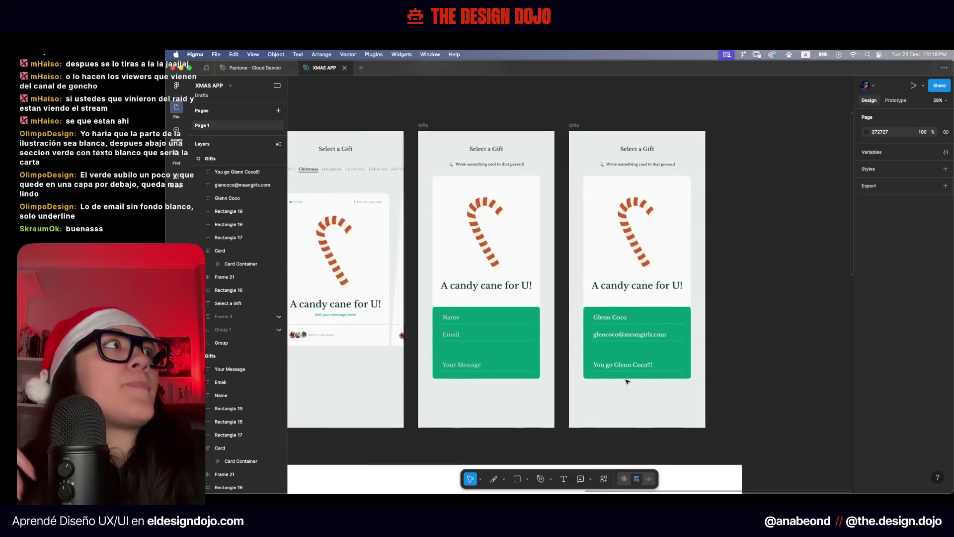
Collapse every group in the Layers list so only top-level frames and art remain
click(909, 53)
click(748, 102)
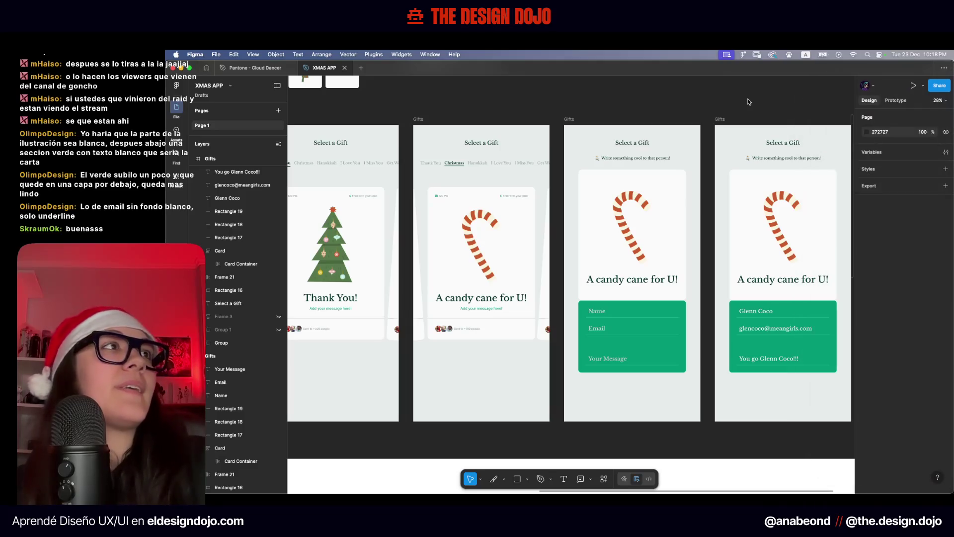
ctrl+scroll(547, 159, down, 3)
click(279, 145)
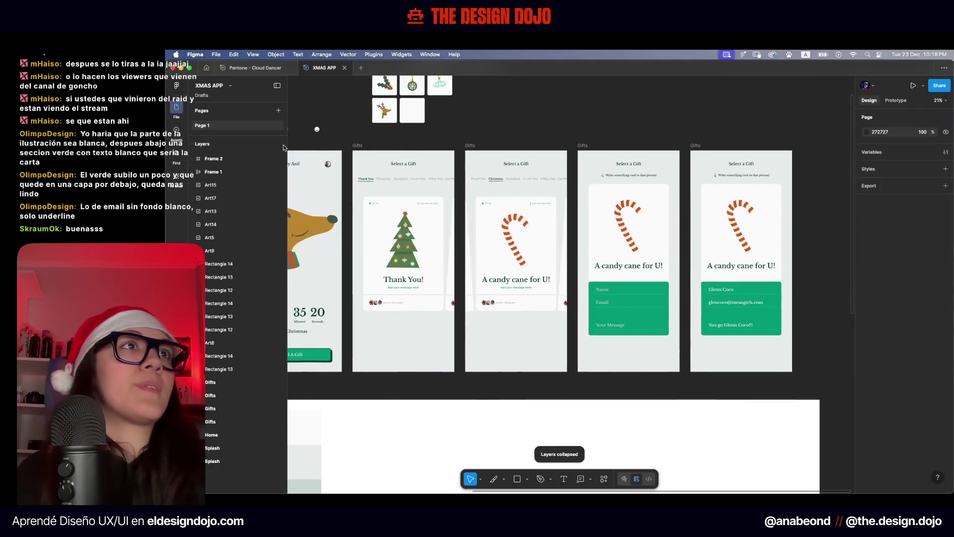
Pan the canvas until the Splash, Home and Select a Gift frames sit side by side
scroll(348, 144, left, 1)
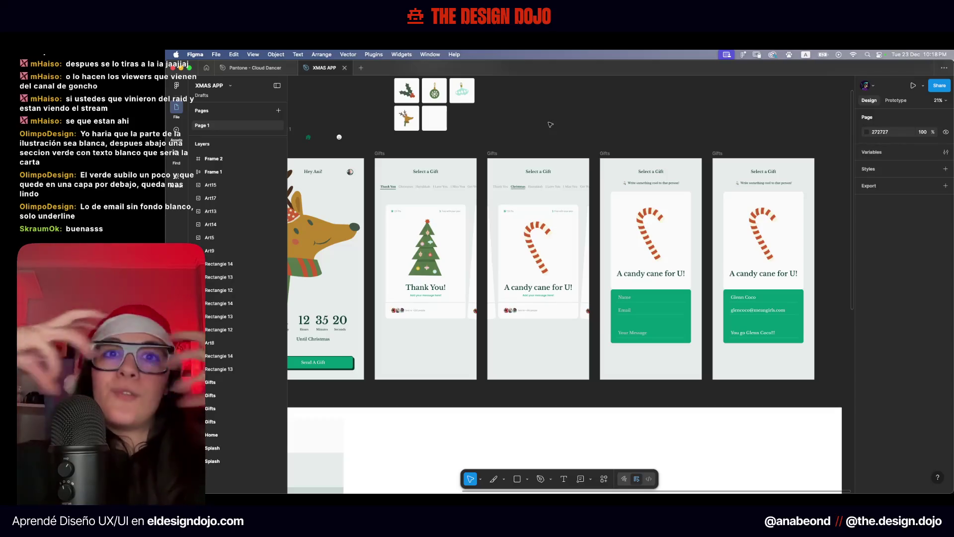
scroll(621, 154, up, 5)
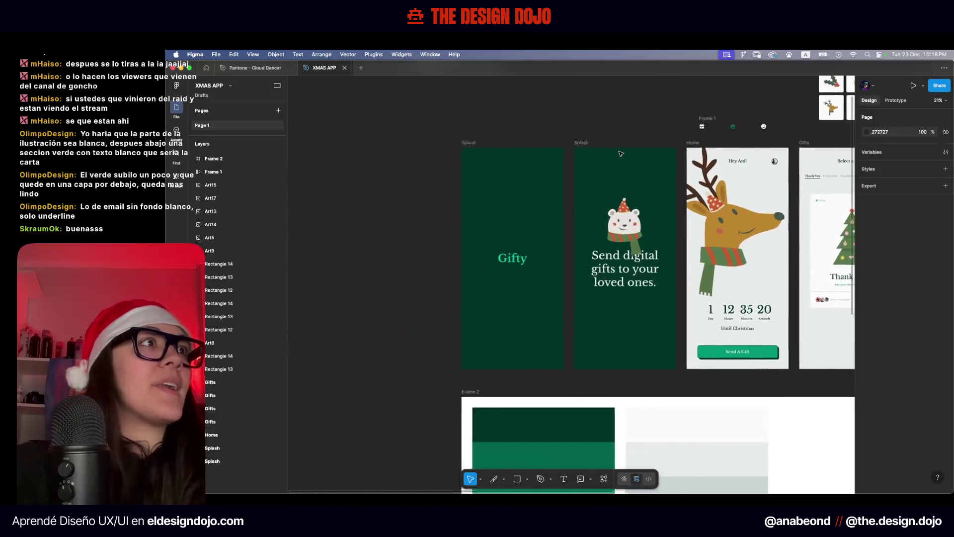
scroll(621, 153, right, 4)
scroll(621, 154, down, 3)
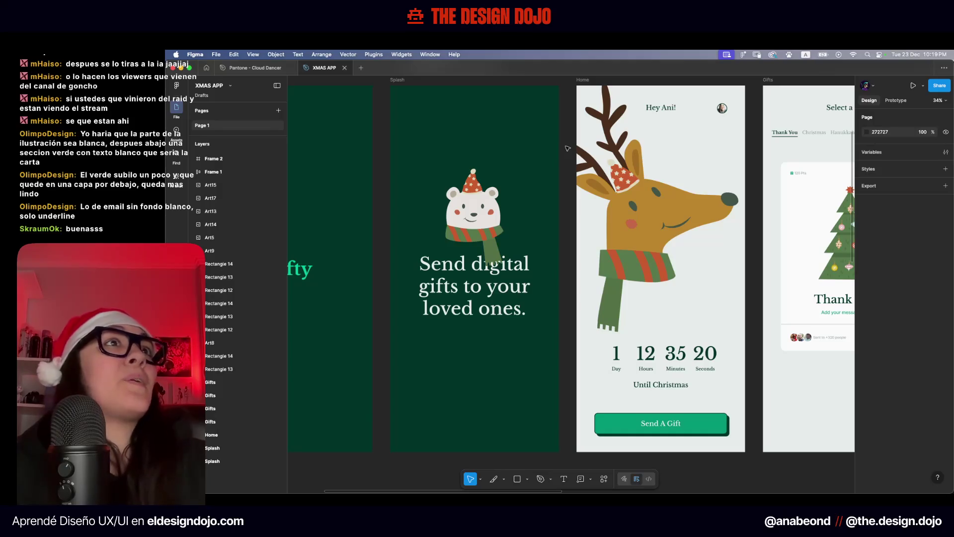
right_click(567, 148)
Hide the interface panels so only the XMAS APP screens fill the canvas
click(577, 170)
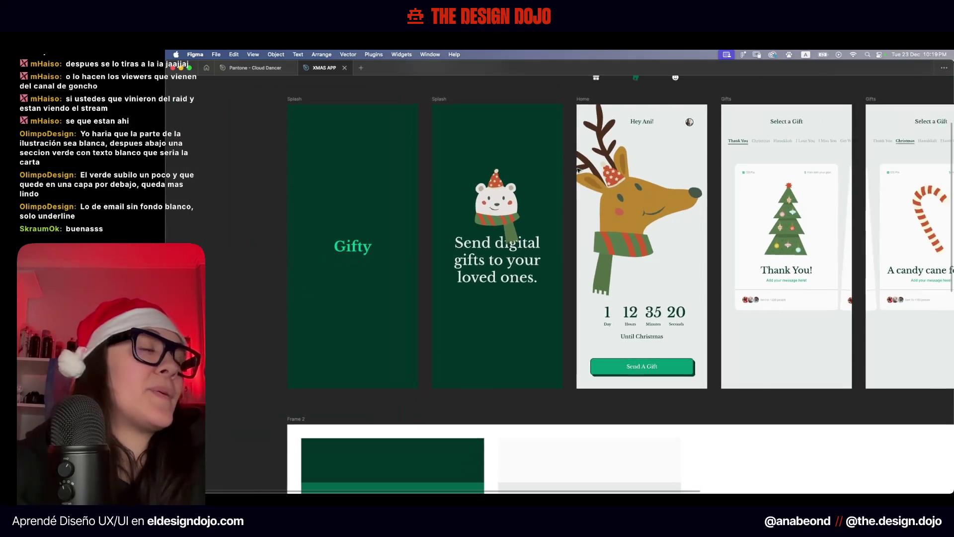
scroll(577, 170, up, 10)
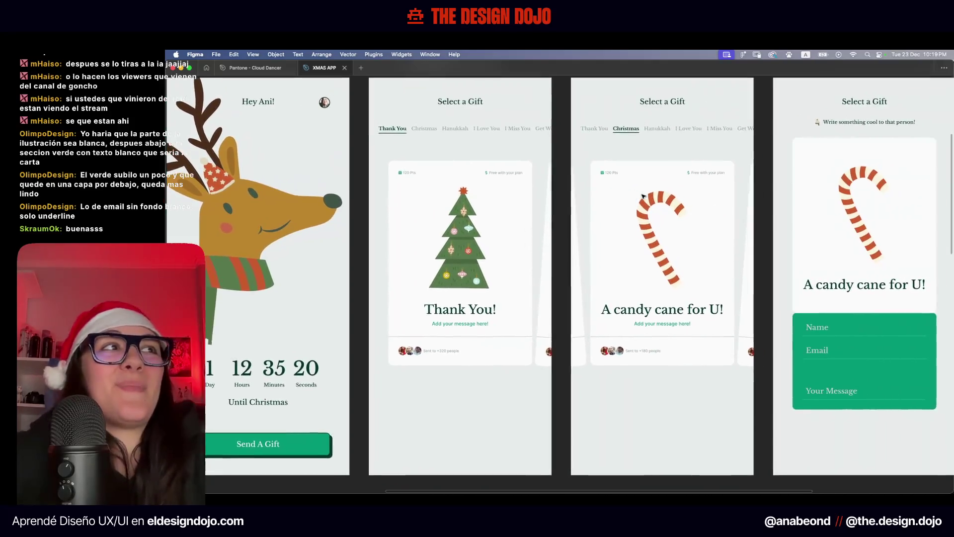
scroll(643, 196, right, 6)
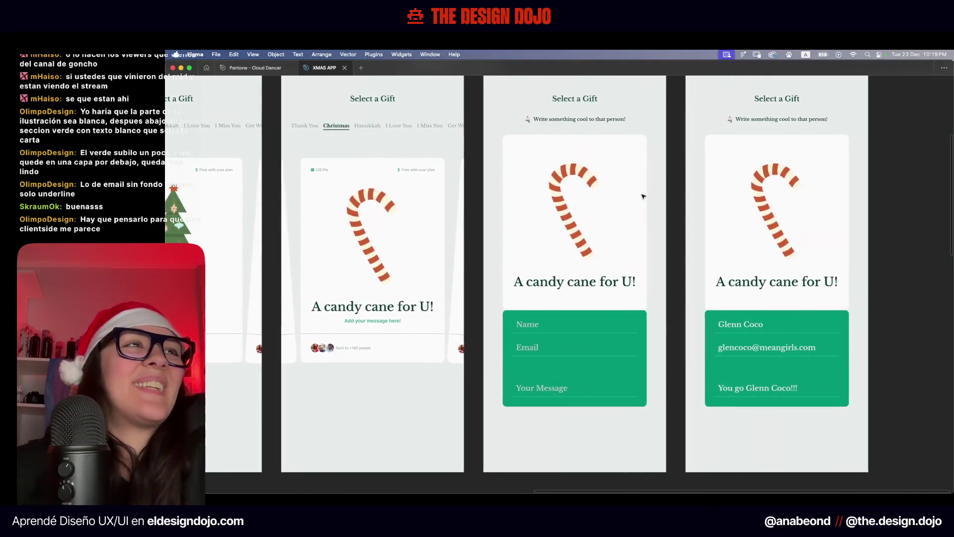
scroll(637, 256, left, 10)
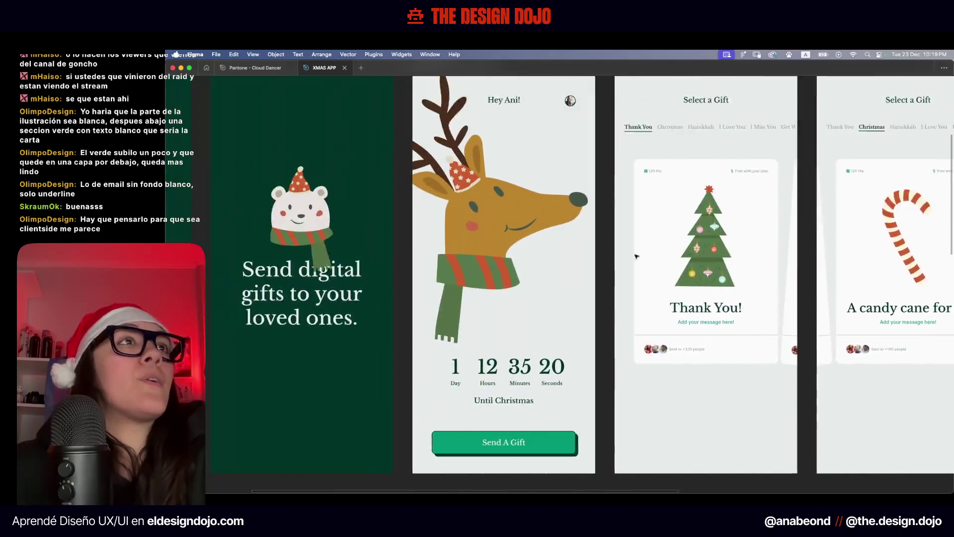
scroll(637, 255, left, 5)
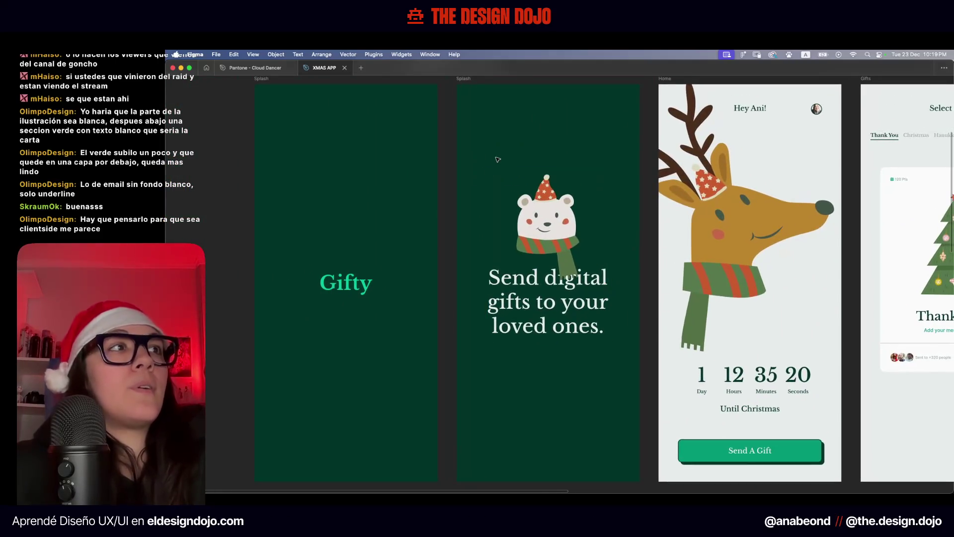
scroll(498, 159, right, 1)
scroll(579, 300, up, 5)
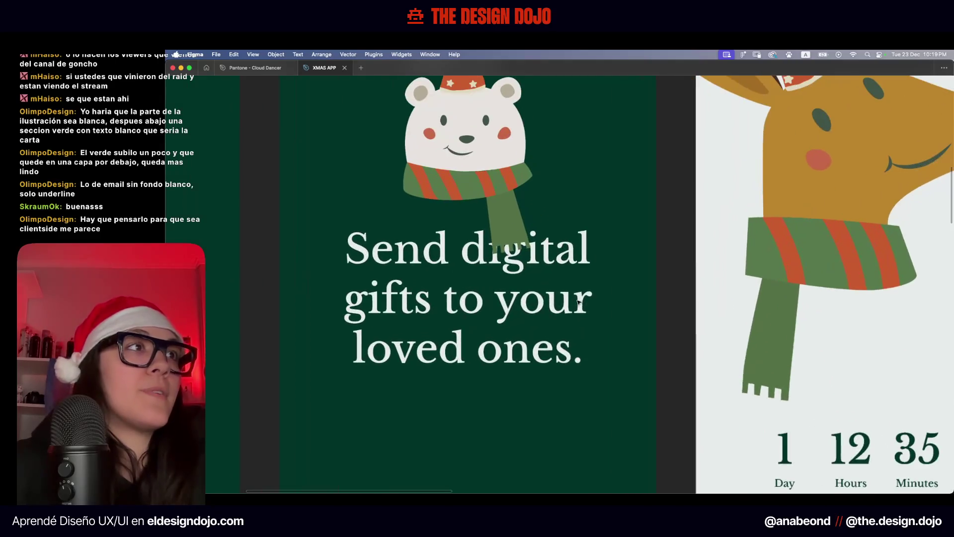
Select then deselect the 'Send digital gifts' headline, and pan through the flow to the filled form
click(499, 302)
key(Return)
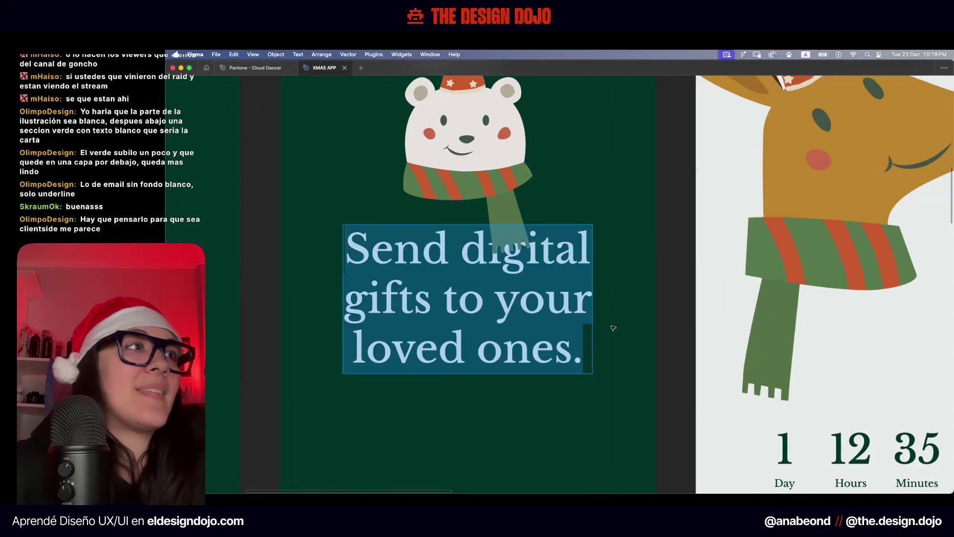
click(613, 328)
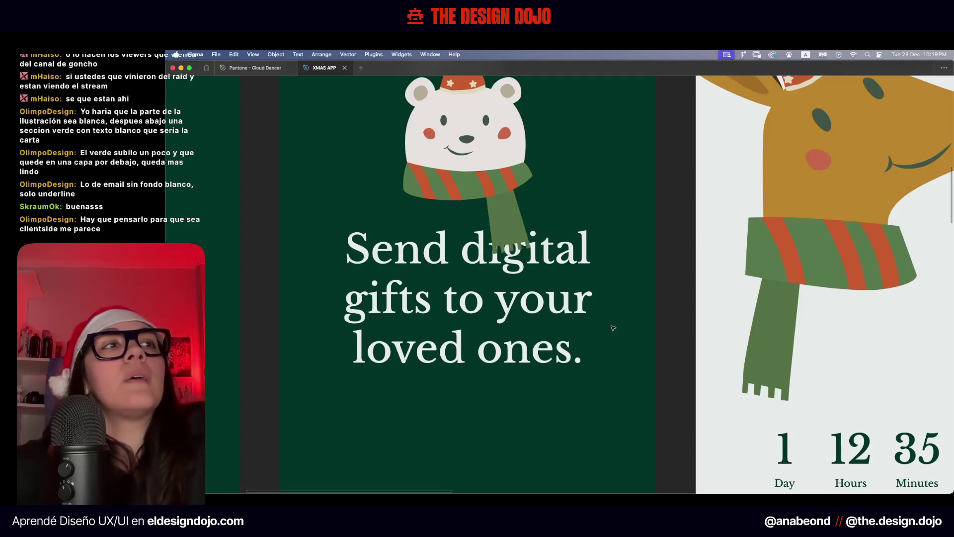
scroll(613, 327, up, 2)
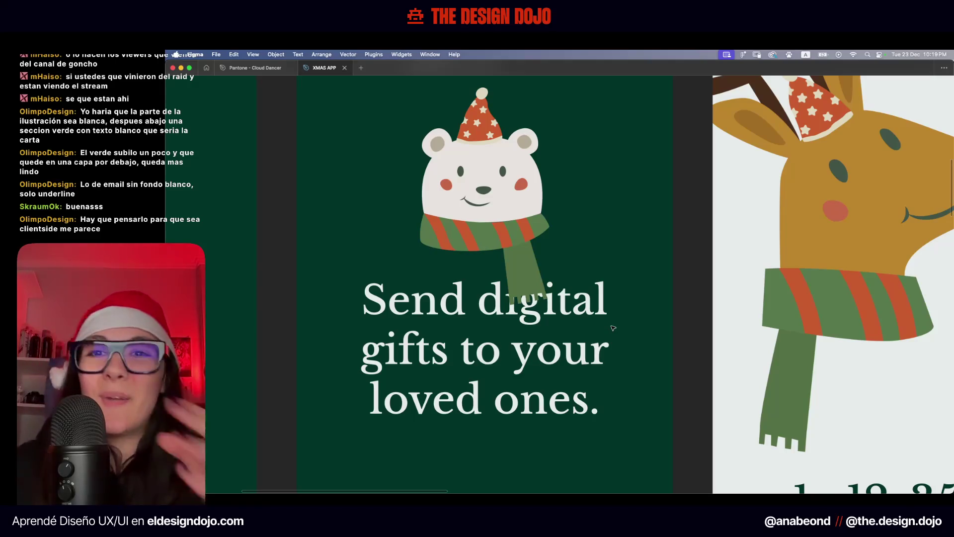
scroll(612, 327, down, 3)
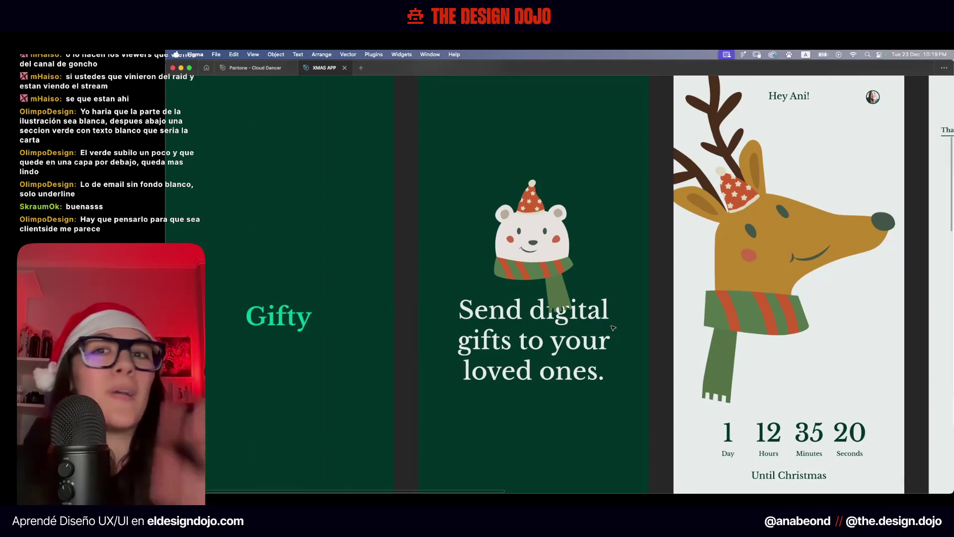
scroll(612, 327, down, 3)
scroll(612, 327, right, 5)
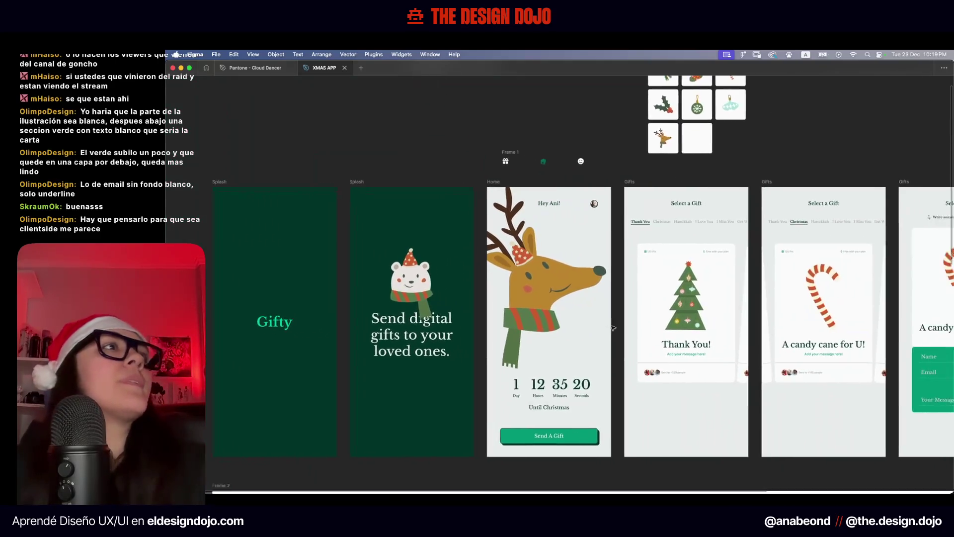
scroll(511, 288, up, 3)
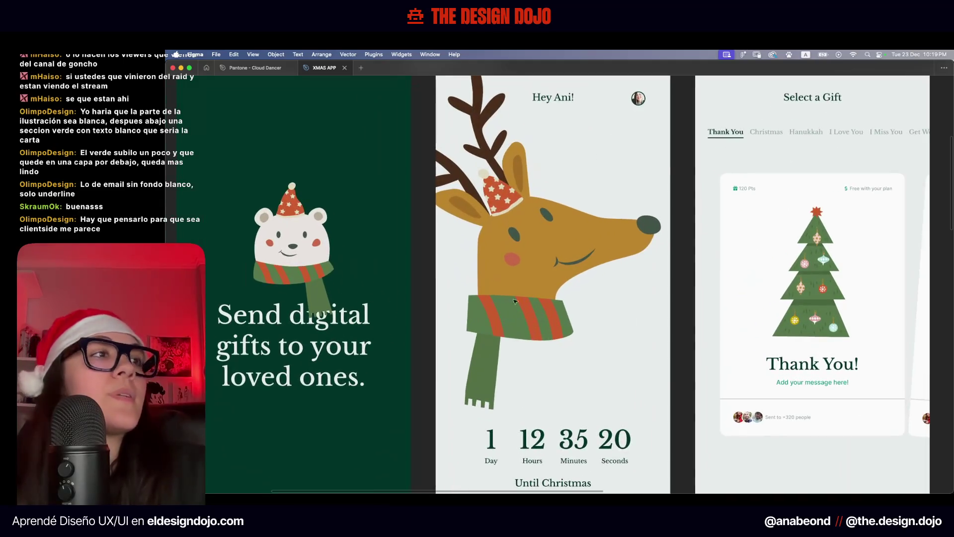
scroll(572, 402, down, 3)
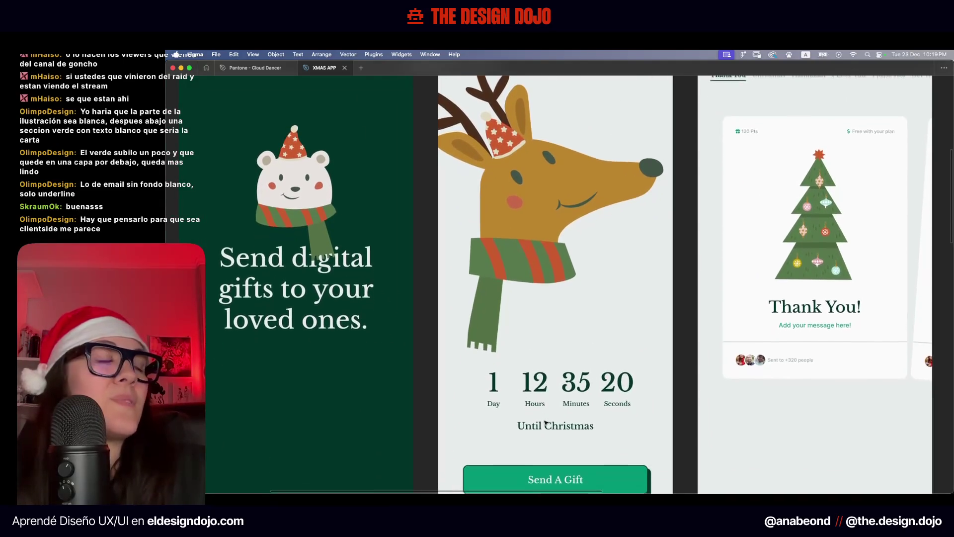
scroll(546, 422, down, 5)
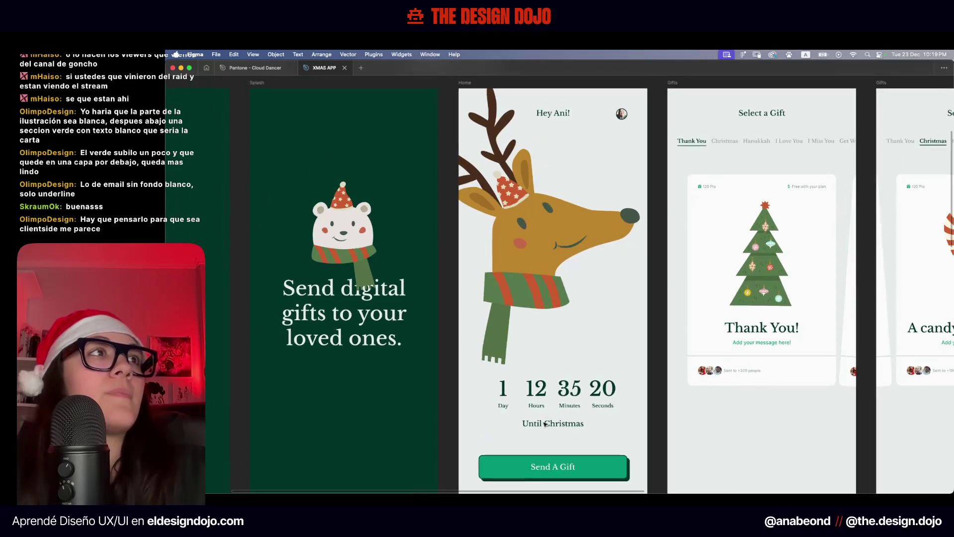
scroll(545, 424, right, 5)
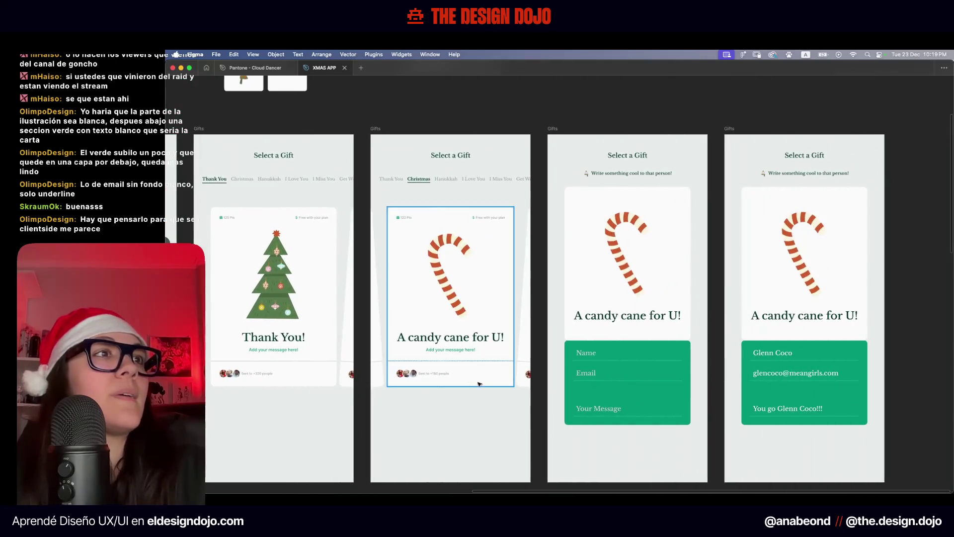
scroll(497, 388, up, 5)
click(416, 315)
double_click(416, 315)
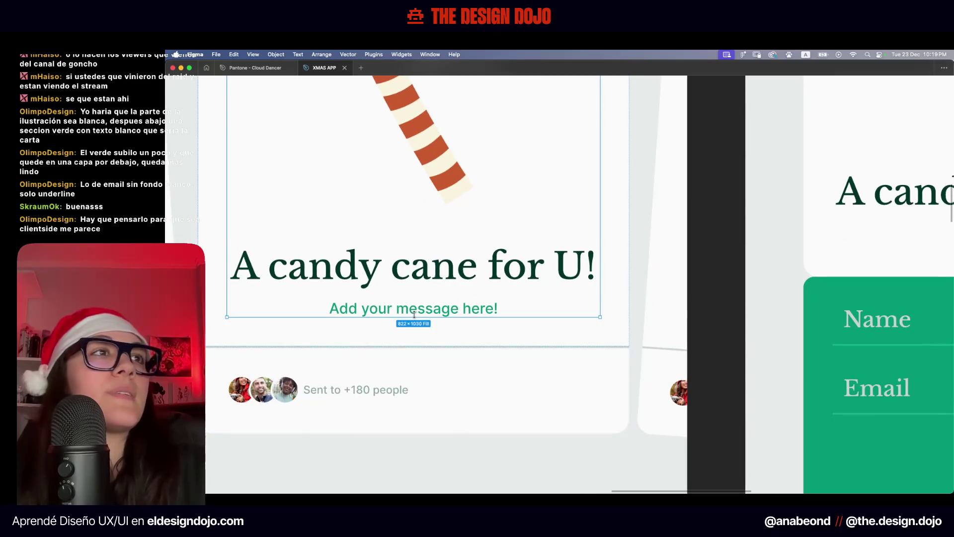
double_click(443, 311)
double_click(447, 312)
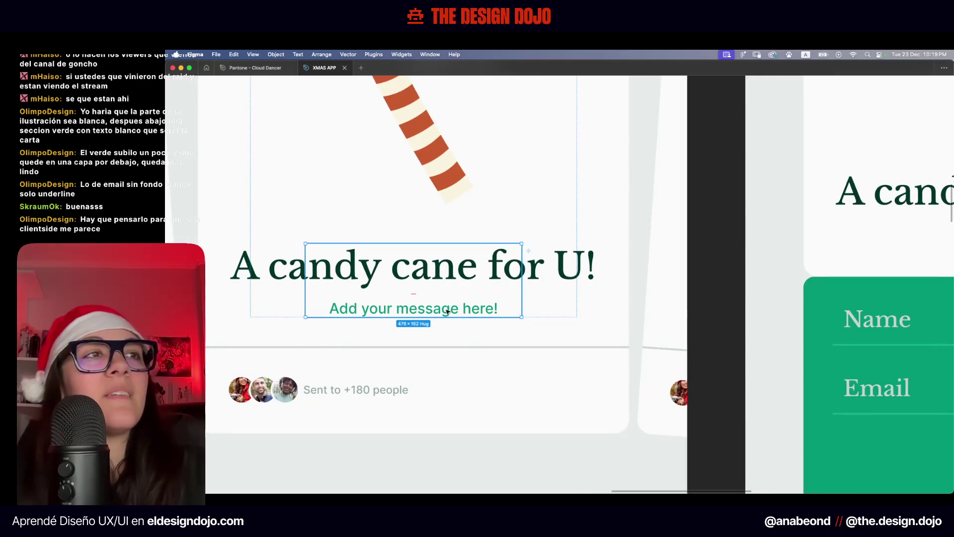
double_click(448, 312)
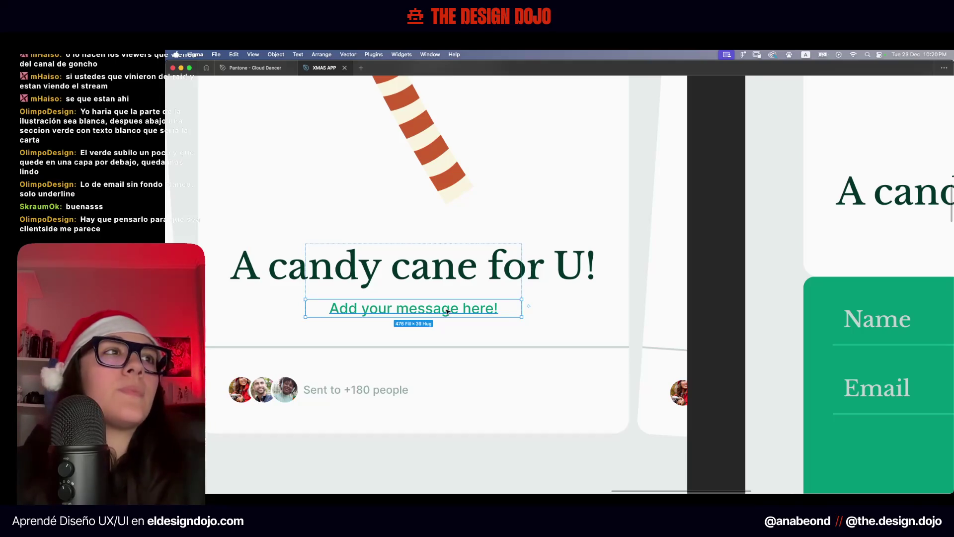
scroll(447, 311, down, 5)
click(435, 405)
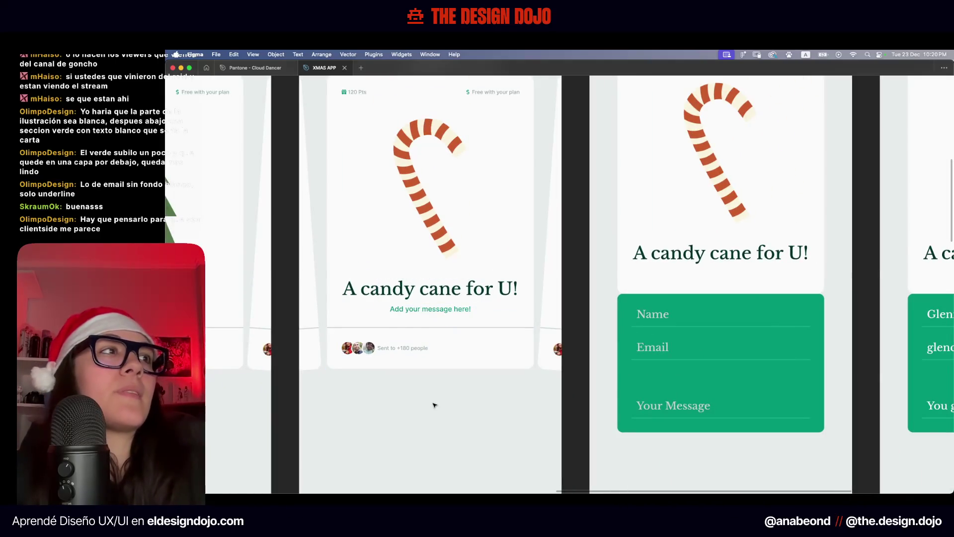
scroll(435, 405, down, 5)
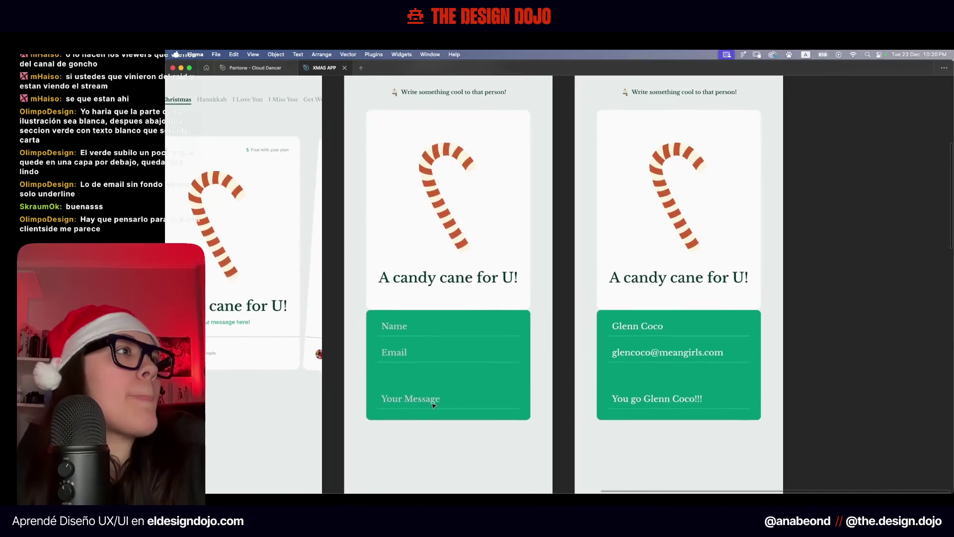
scroll(434, 406, down, 5)
scroll(434, 406, up, 3)
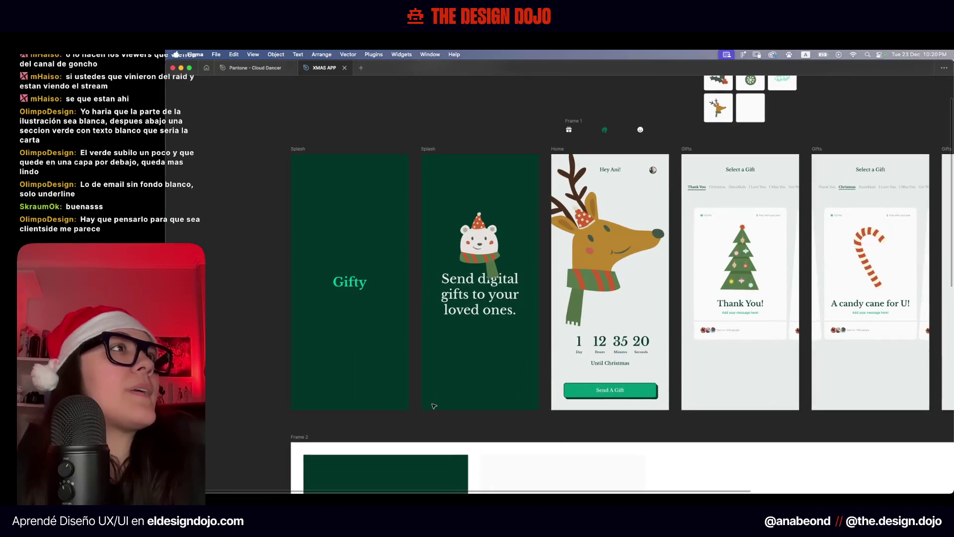
scroll(508, 378, up, 3)
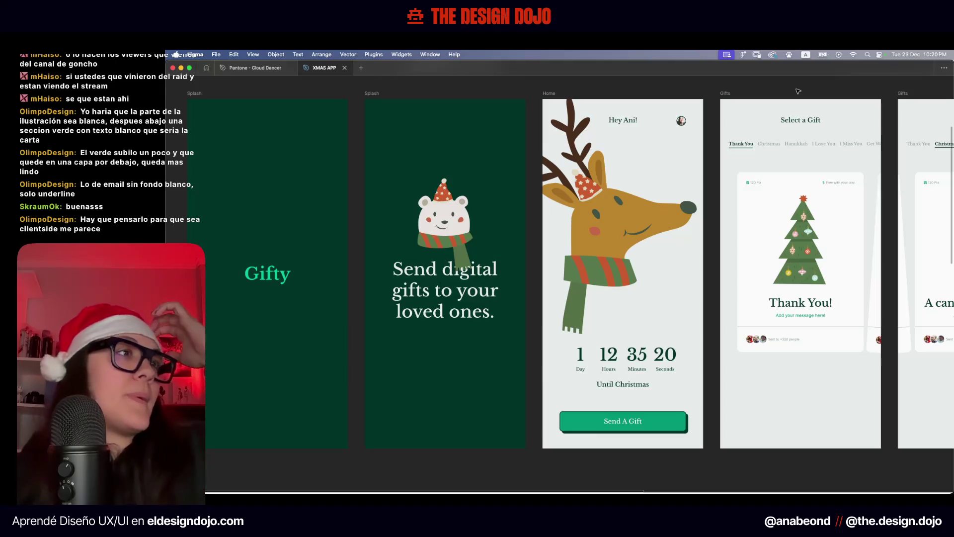
scroll(616, 366, up, 5)
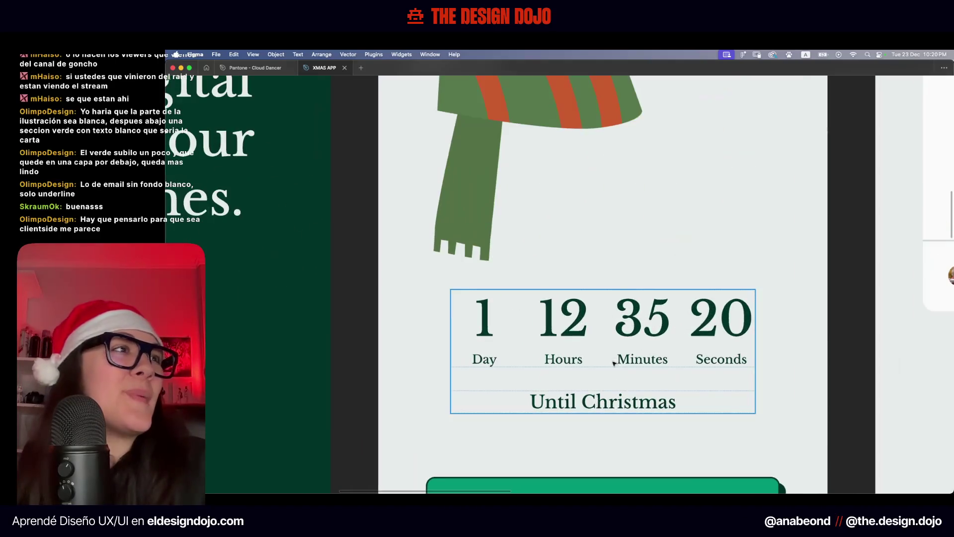
scroll(676, 293, down, 5)
scroll(617, 276, up, 4)
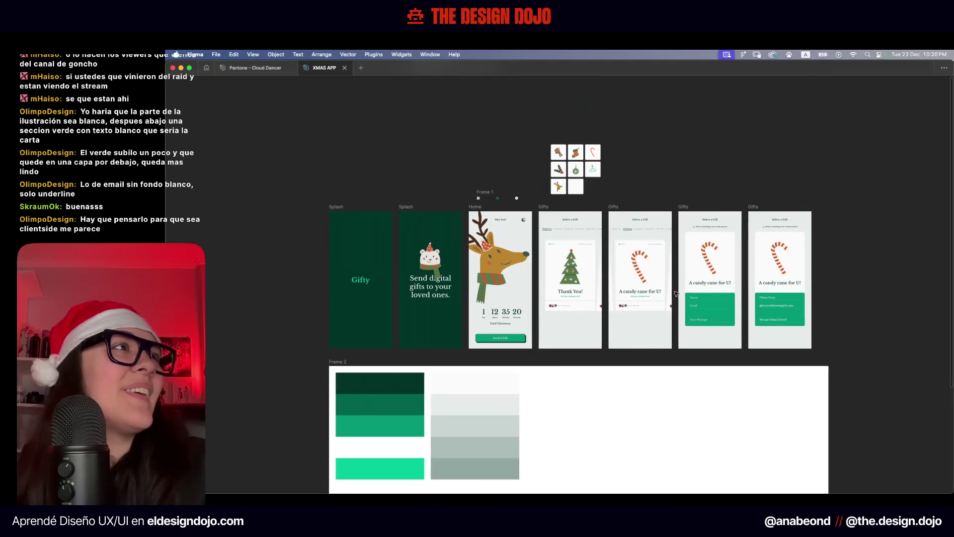
scroll(616, 276, right, 3)
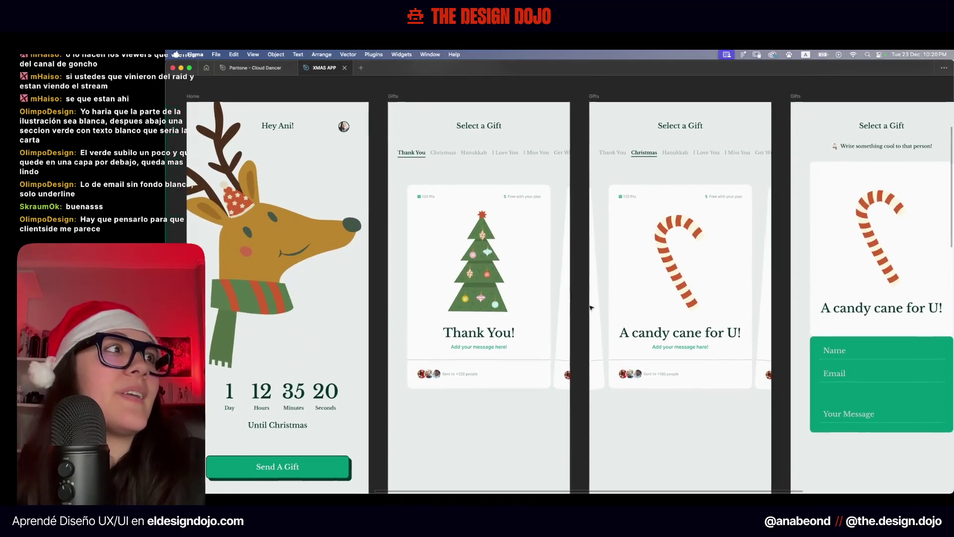
scroll(654, 306, up, 2)
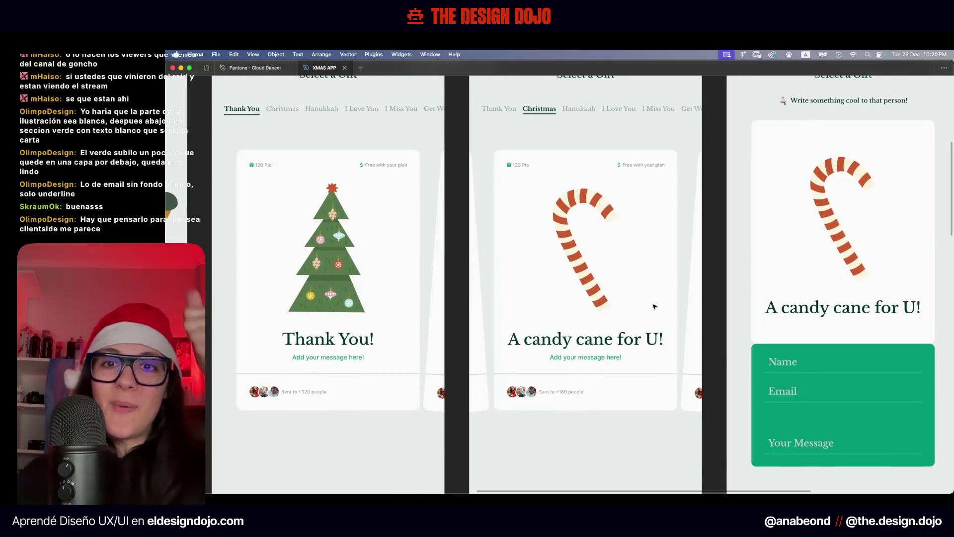